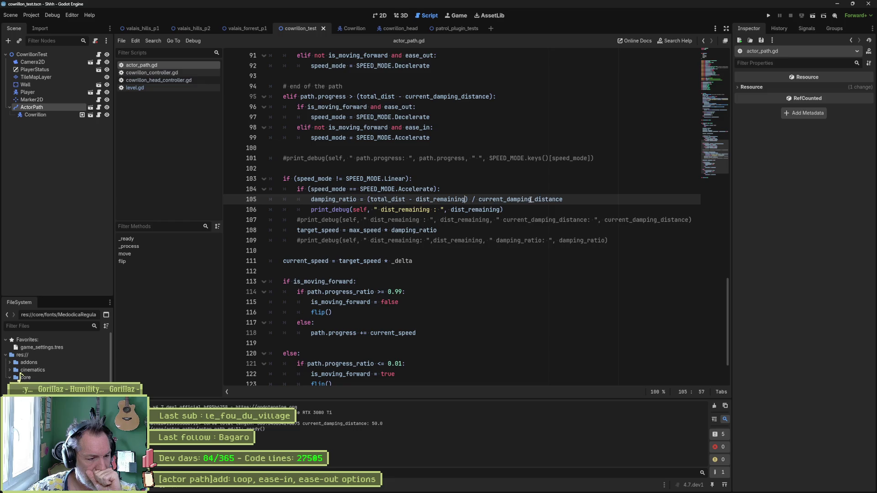
- Comment out the target_speed line 108 with #
{"action": "scroll", "coordinate": [515, 202], "scroll_direction": "up", "scroll_amount": 5}
{"action": "scroll", "coordinate": [420, 233], "scroll_direction": "up", "scroll_amount": 2}
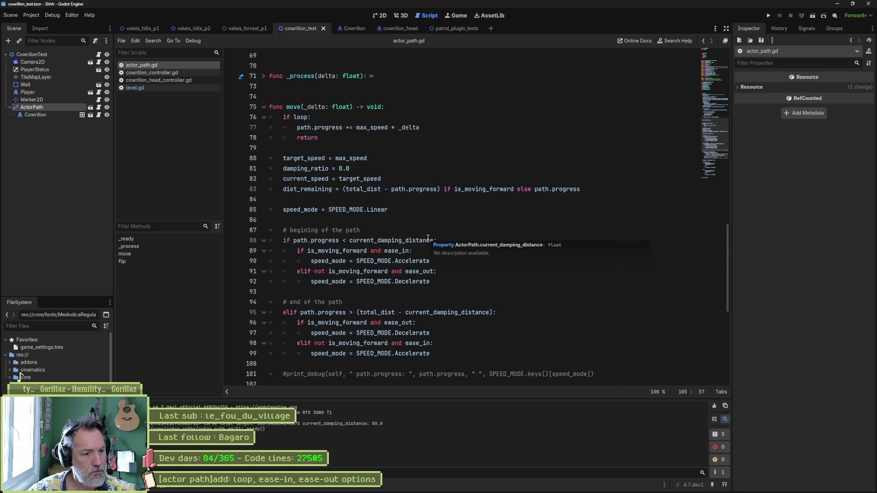
{"action": "scroll", "coordinate": [428, 238], "scroll_direction": "down", "scroll_amount": 1}
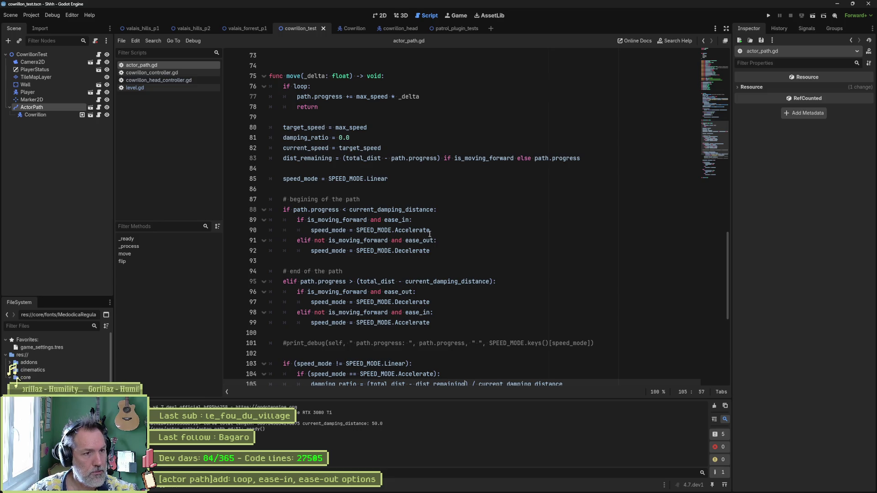
{"action": "scroll", "coordinate": [429, 238], "scroll_direction": "down", "scroll_amount": 5}
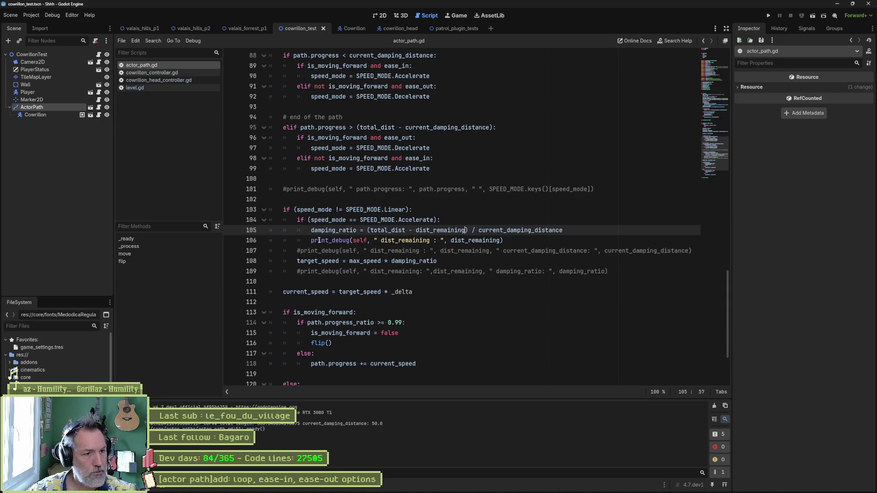
{"action": "left_click", "coordinate": [298, 262]}
{"action": "type", "text": "#"}
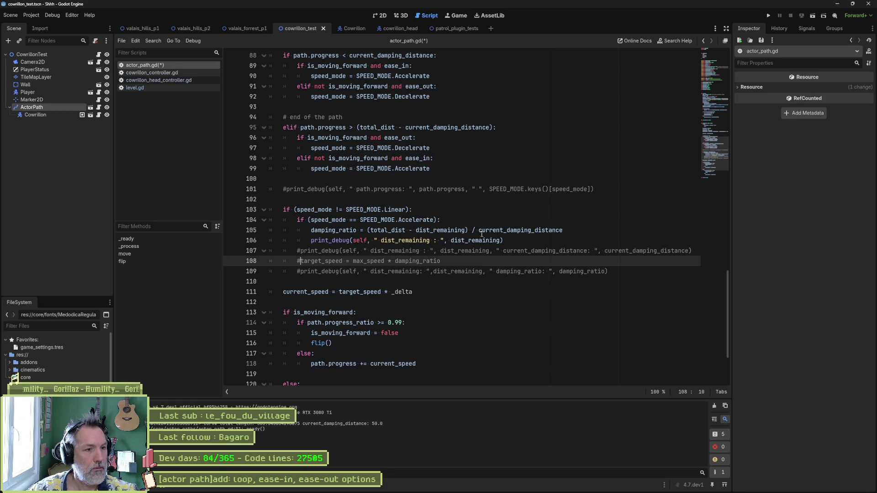
- Unindent the print_debug line and start a new string argument inside it
{"action": "left_click", "coordinate": [516, 241]}
{"action": "key", "text": "shift+Tab"}
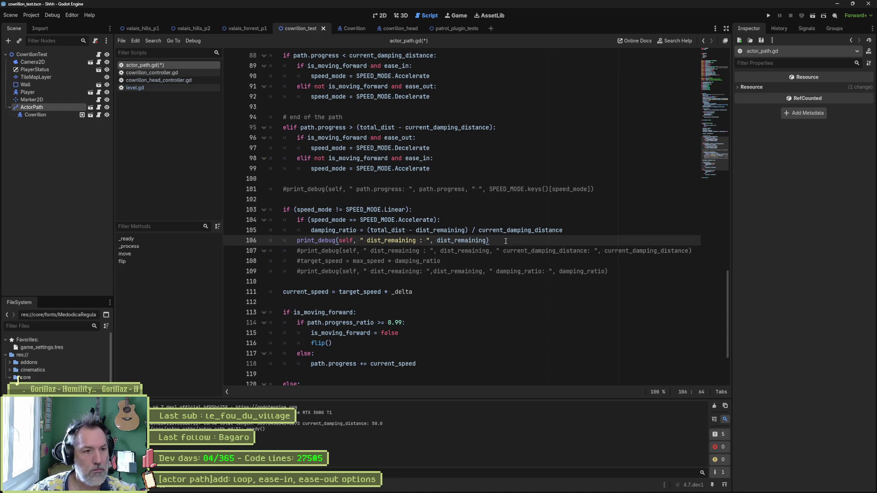
{"action": "key", "text": "Left"}
{"action": "type", "text": ", \""}
{"action": "left_click", "coordinate": [525, 283]}
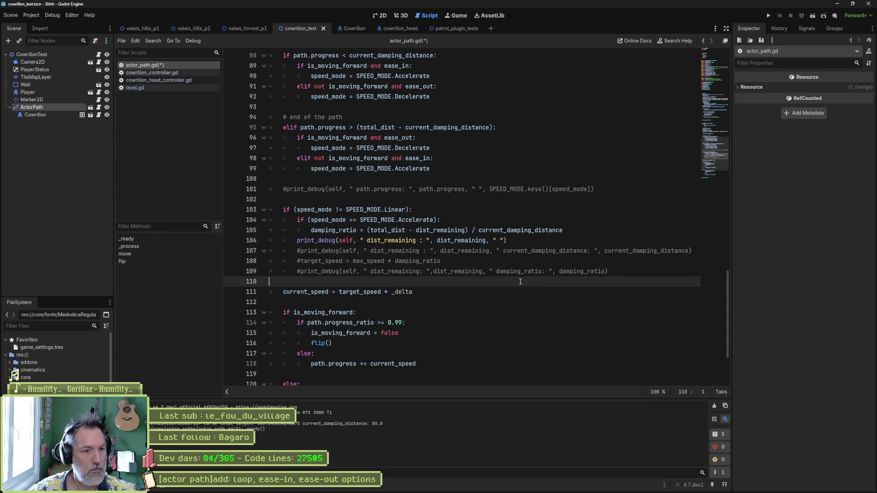
- Add ' speed_mode: ' and SPEED_MODE.keys()[speed_mode] to the print, then run the scene with F6
{"action": "double_click", "coordinate": [299, 210]}
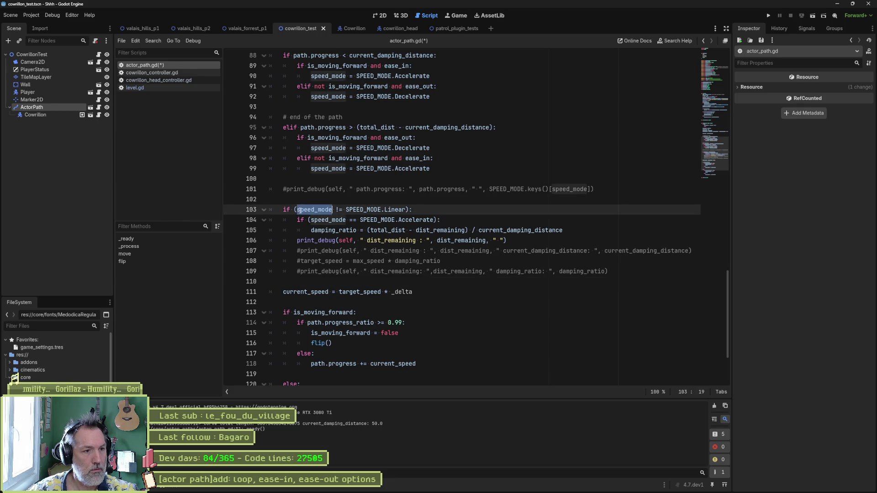
{"action": "left_click", "coordinate": [498, 240]}
{"action": "type", "text": "speed_mode:"}
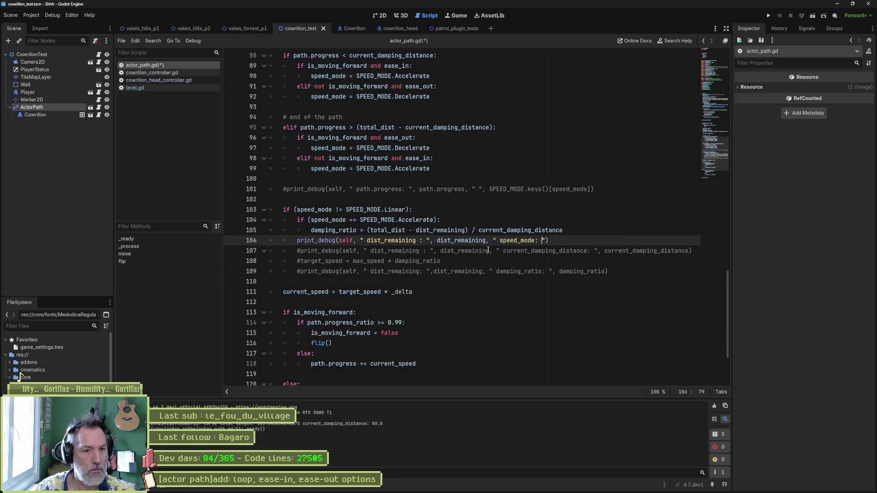
{"action": "left_click", "coordinate": [474, 279]}
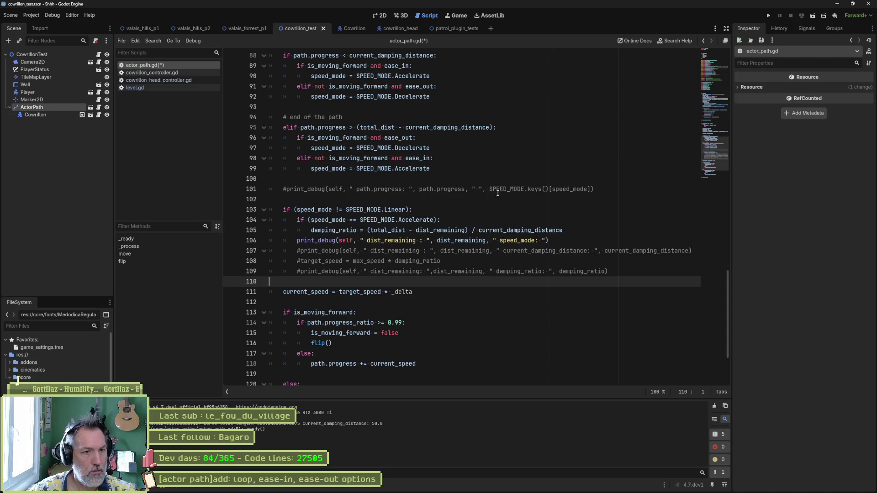
{"action": "left_click_drag", "start_coordinate": [490, 190], "coordinate": [592, 190]}
{"action": "key", "text": "ctrl+c"}
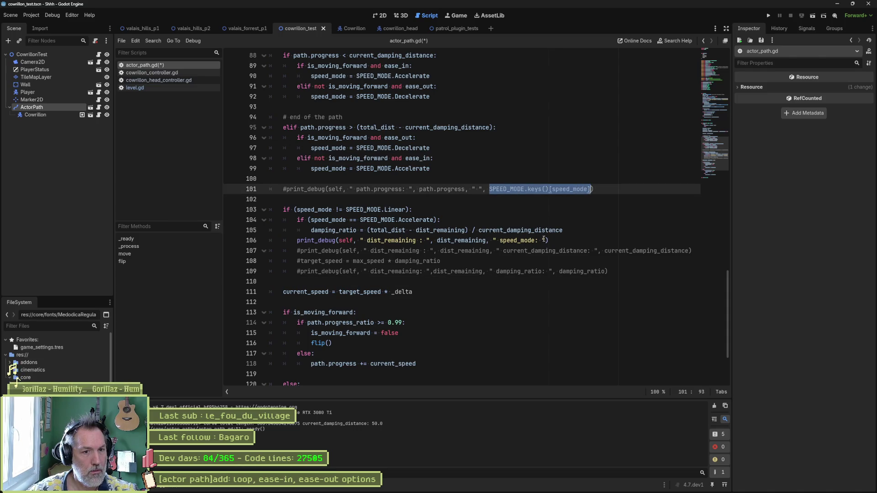
{"action": "left_click", "coordinate": [545, 240]}
{"action": "type", "text": ","}
{"action": "key", "text": "ctrl+v"}
{"action": "key", "text": "F6"}
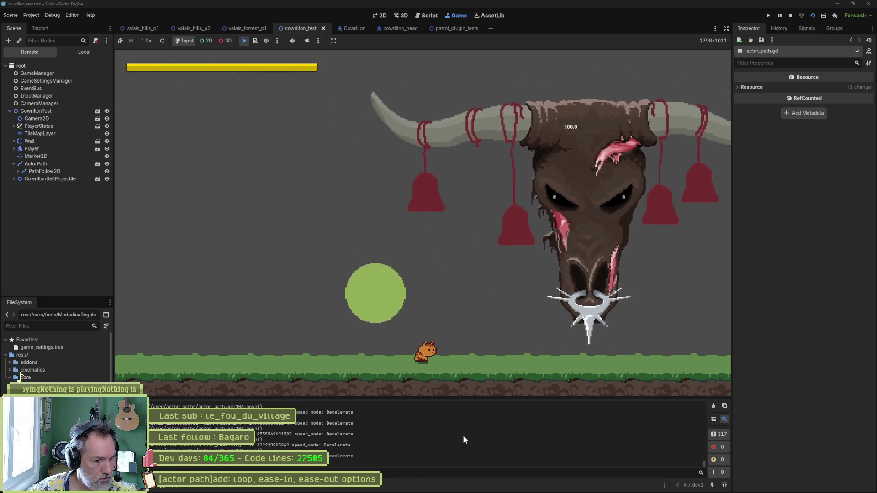
- Stop the game and review the Accelerate speed_mode readings in the Output log
{"action": "key", "text": "F8"}
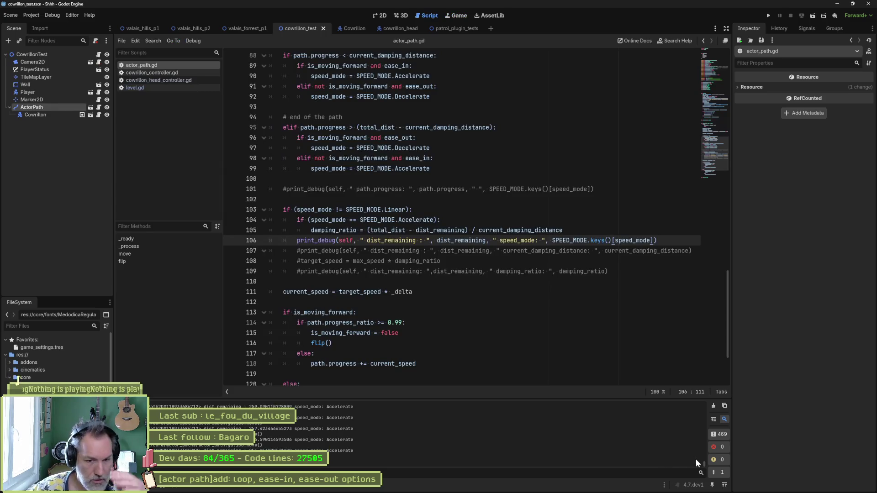
{"action": "mouse_move", "coordinate": [703, 463]}
{"action": "left_mouse_down"}
{"action": "mouse_move", "coordinate": [706, 438]}
{"action": "mouse_move", "coordinate": [702, 456]}
{"action": "left_mouse_up"}
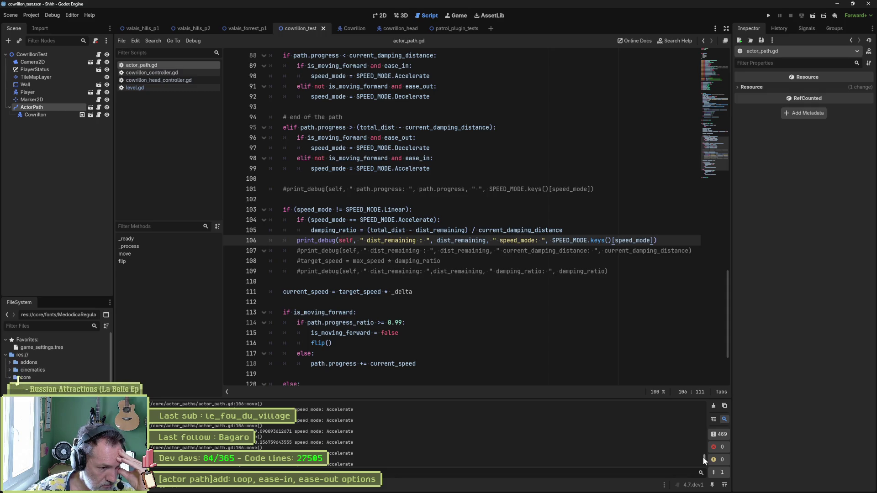
{"action": "left_click", "coordinate": [580, 229]}
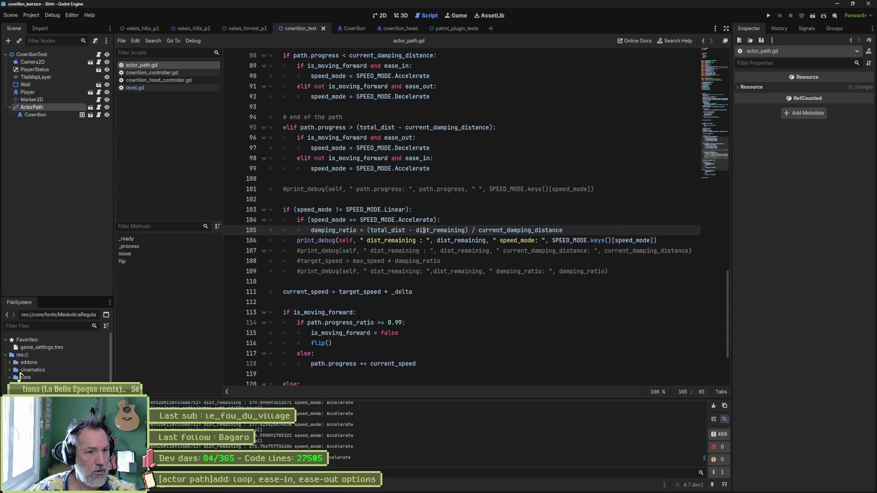
- Rewrite line 105 as damping_ratio = (dist_remaining - total_dist) / current_damping_distance
{"action": "left_click_drag", "start_coordinate": [415, 230], "coordinate": [367, 231]}
{"action": "key", "text": "BackSpace"}
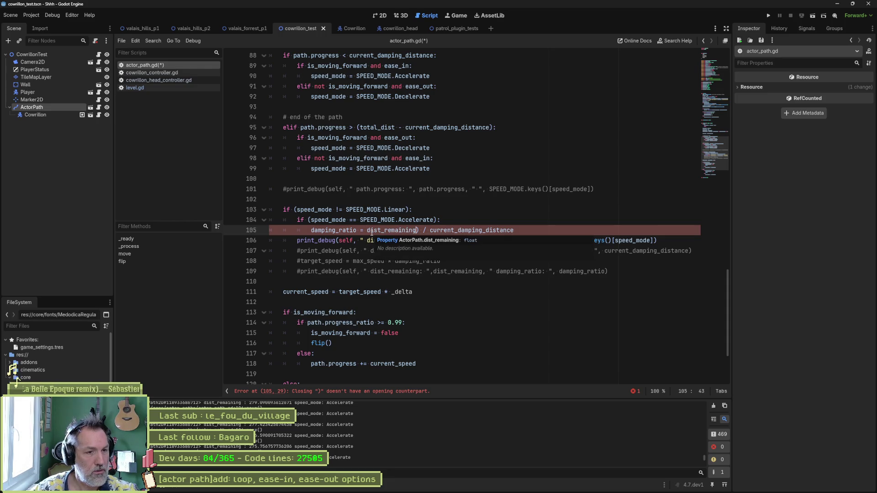
{"action": "type", "text": "-tot"}
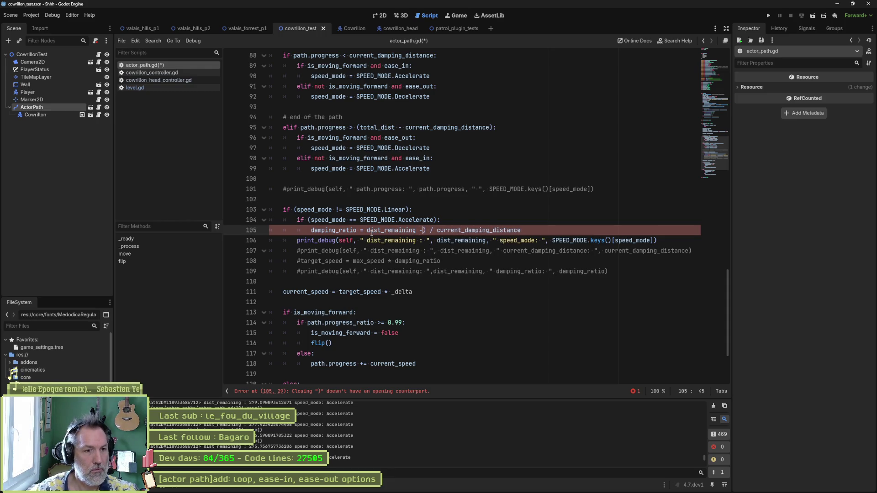
{"action": "key", "text": "Return"}
{"action": "left_click", "coordinate": [371, 230]}
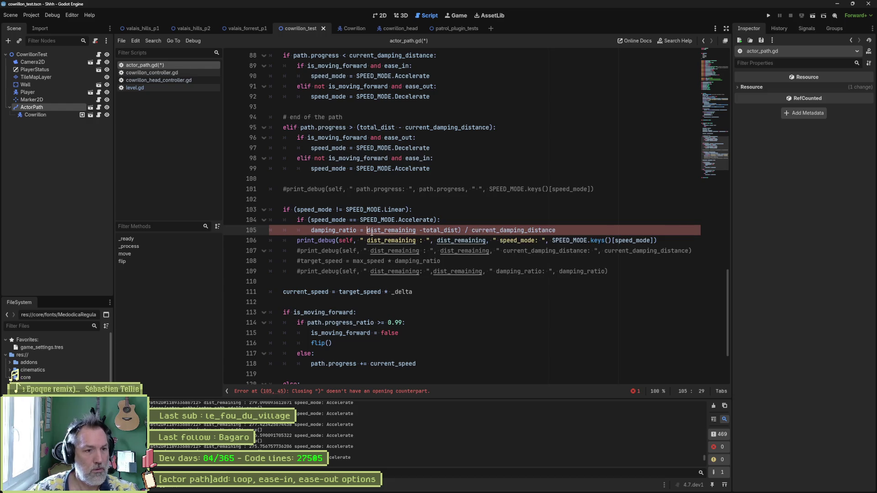
{"action": "type", "text": "("}
{"action": "left_click", "coordinate": [463, 223]}
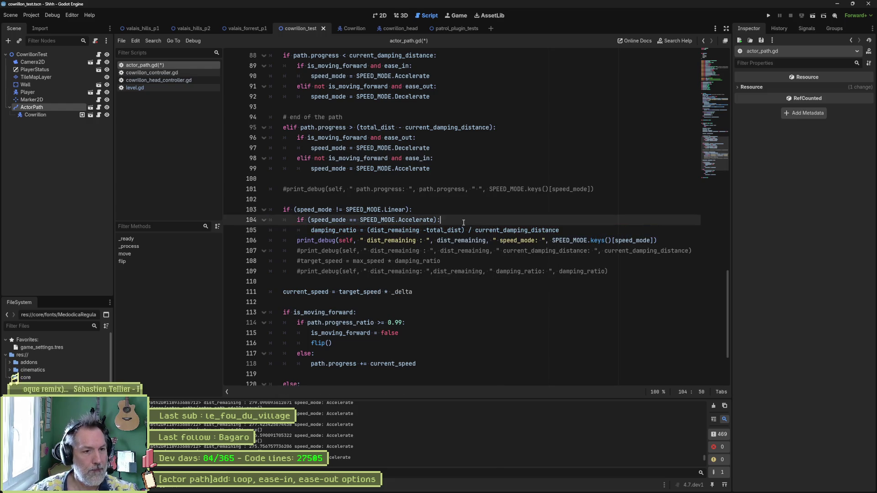
{"action": "left_click", "coordinate": [426, 231]}
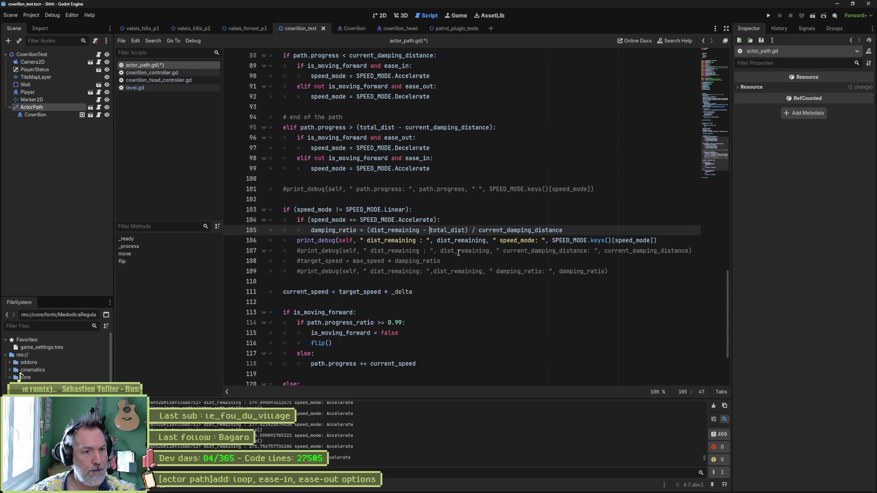
- Add print_debug(self, " damping_ratio: ", damping_ratio), comment out the old print, and run the scene
{"action": "double_click", "coordinate": [340, 231]}
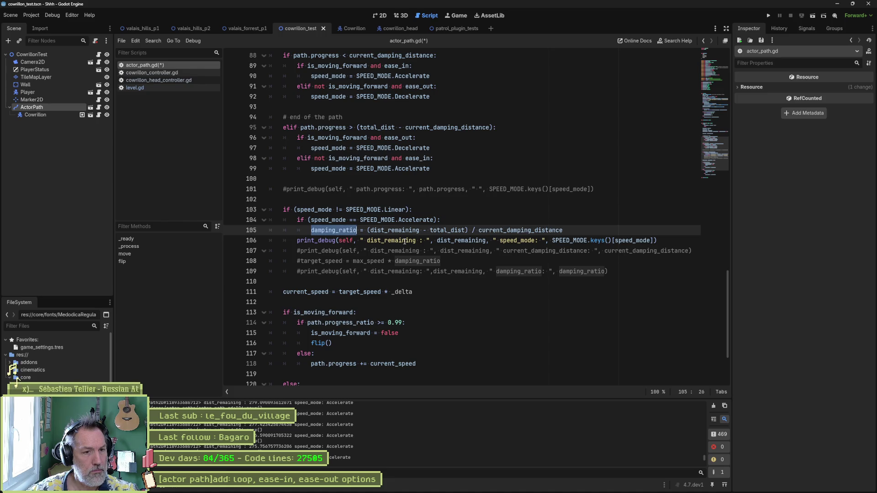
{"action": "left_click", "coordinate": [596, 231]}
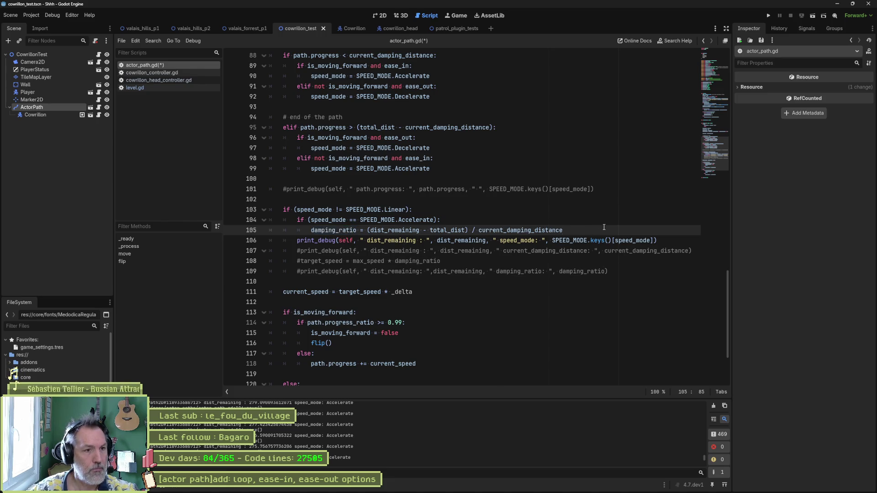
{"action": "key", "text": "Return"}
{"action": "type", "text": "print"}
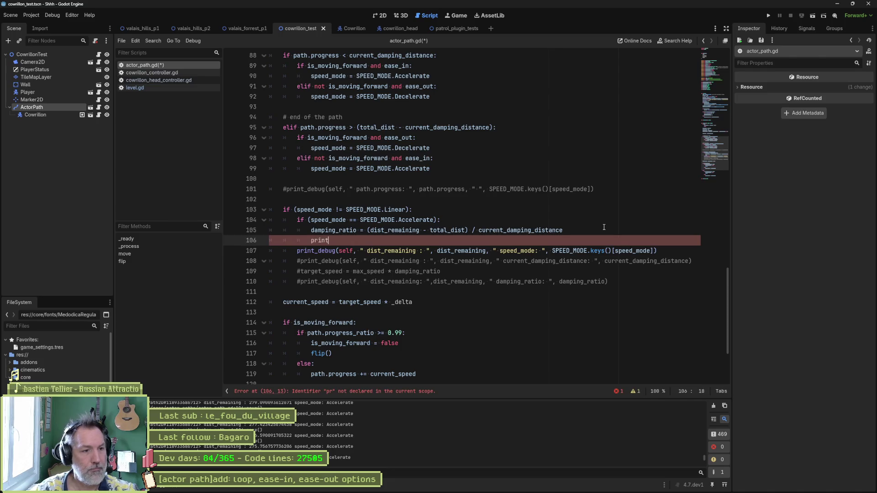
{"action": "type", "text": "_debug(self, \" "}
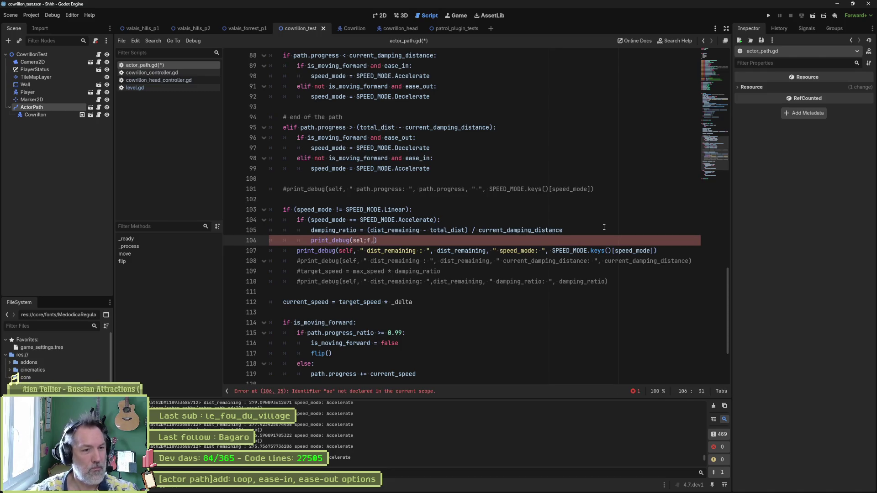
{"action": "type", "text": "damping_ratio: \", damping_ratio"}
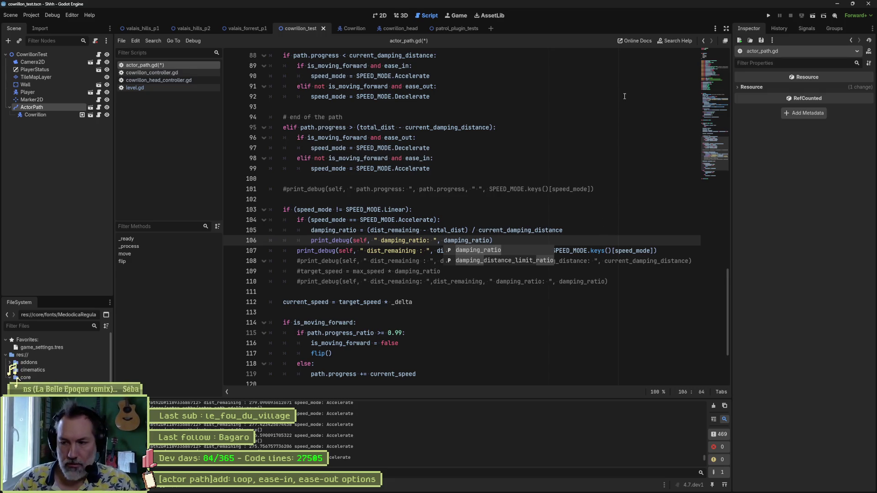
{"action": "triple_click", "coordinate": [298, 251]}
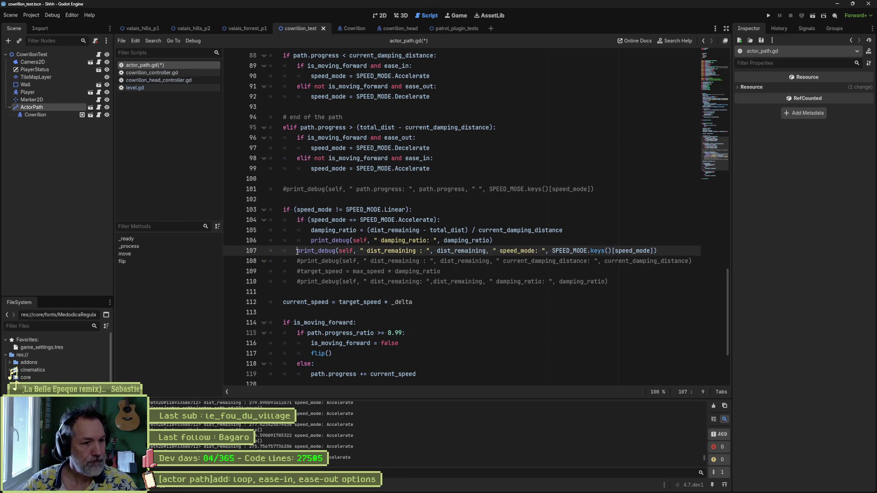
{"action": "key", "text": "ctrl+k"}
{"action": "key", "text": "F6"}
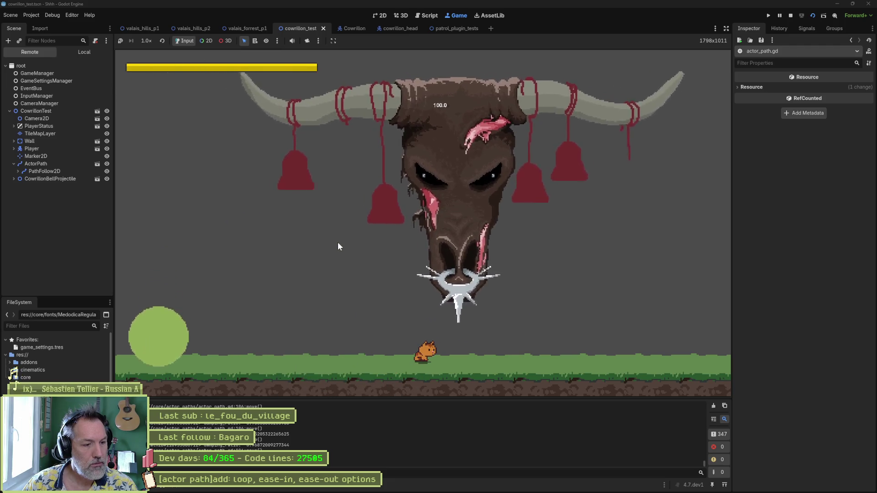
- Stop the game and add line 106: damping_ratio = 1.0 - ((dist_remaining - total_dist) / current_damping_distance)
{"action": "key", "text": "F8"}
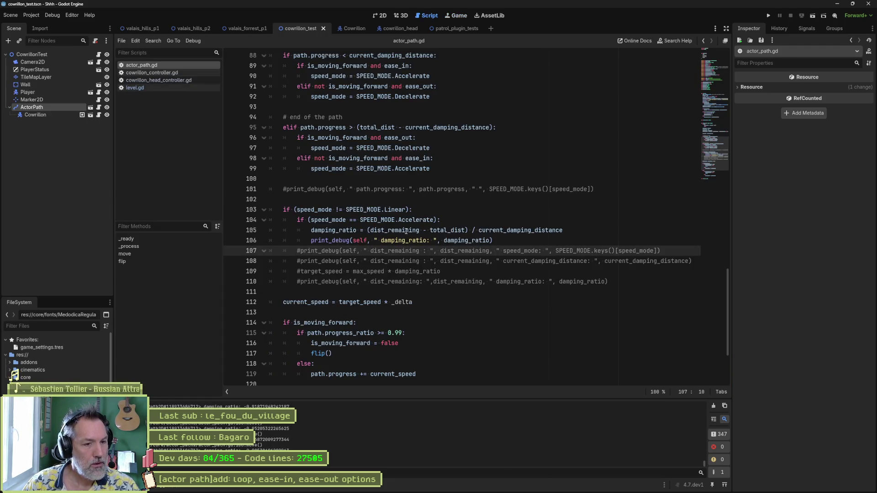
{"action": "double_click", "coordinate": [479, 231]}
{"action": "left_click", "coordinate": [573, 231]}
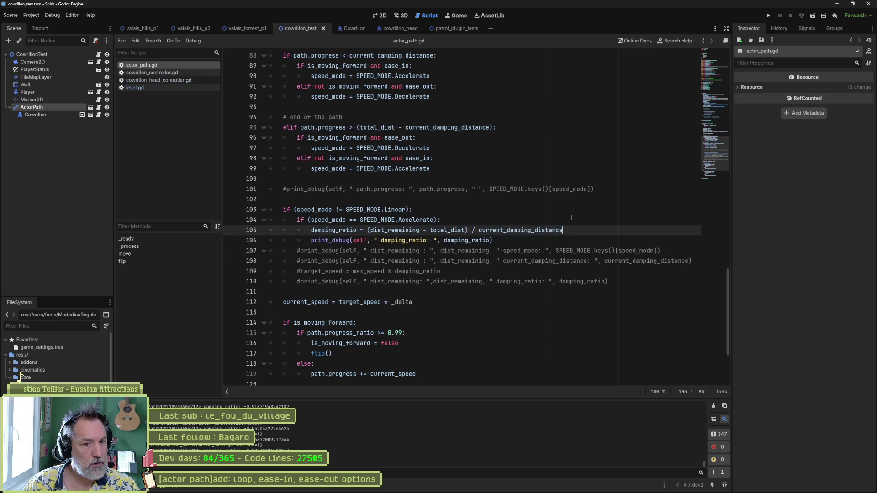
{"action": "key", "text": "shift+Up"}
{"action": "key", "text": "ctrl+c"}
{"action": "left_click", "coordinate": [573, 231]}
{"action": "key", "text": "ctrl+v"}
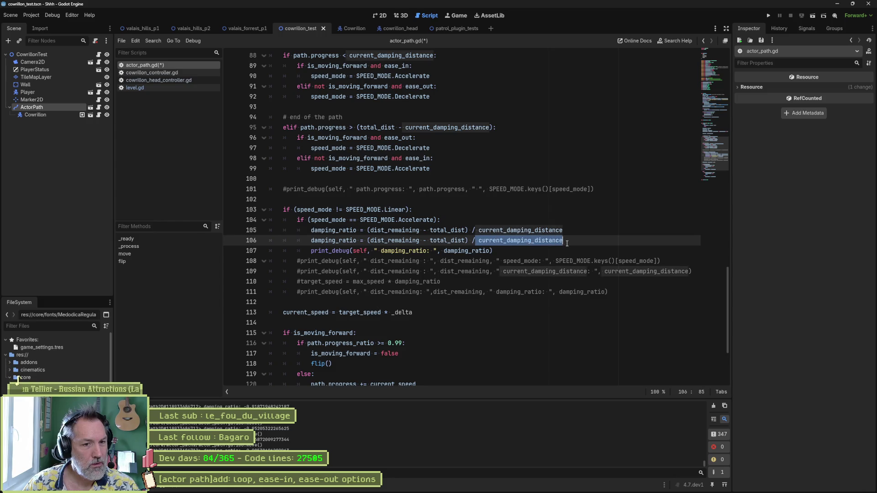
{"action": "left_click", "coordinate": [366, 241]}
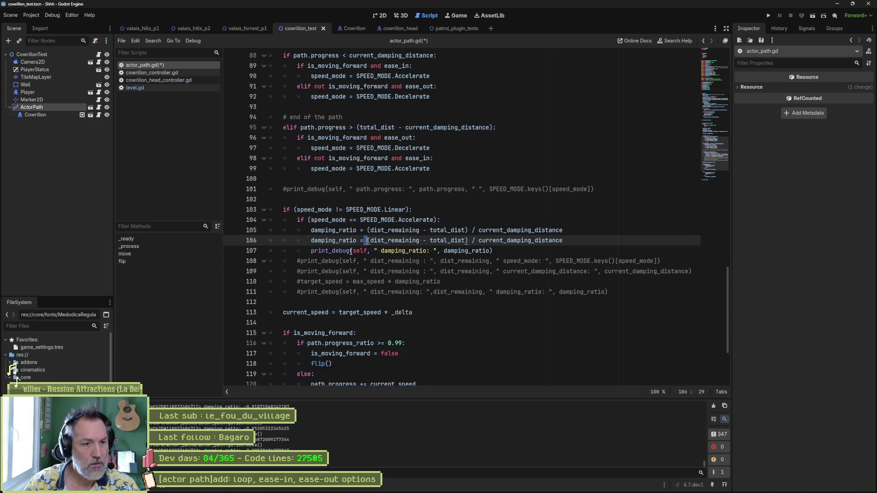
{"action": "type", "text": "1.0 - "}
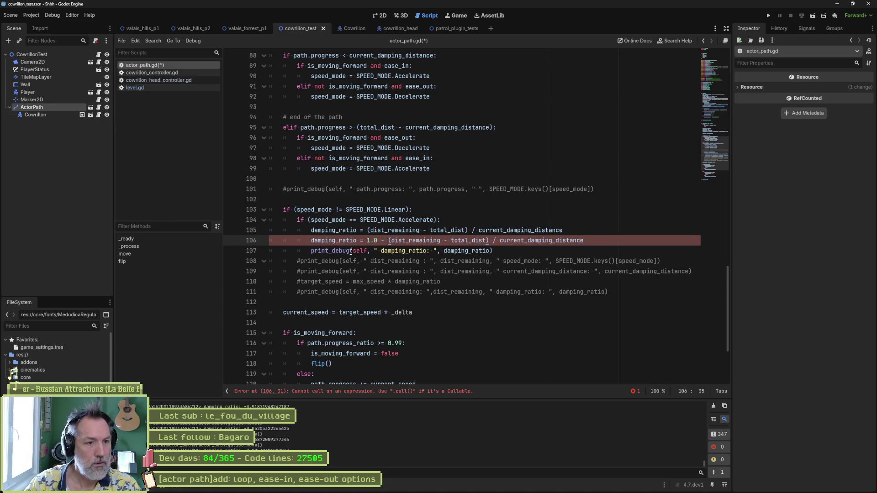
{"action": "type", "text": "("}
{"action": "key", "text": "End"}
{"action": "type", "text": ")"}
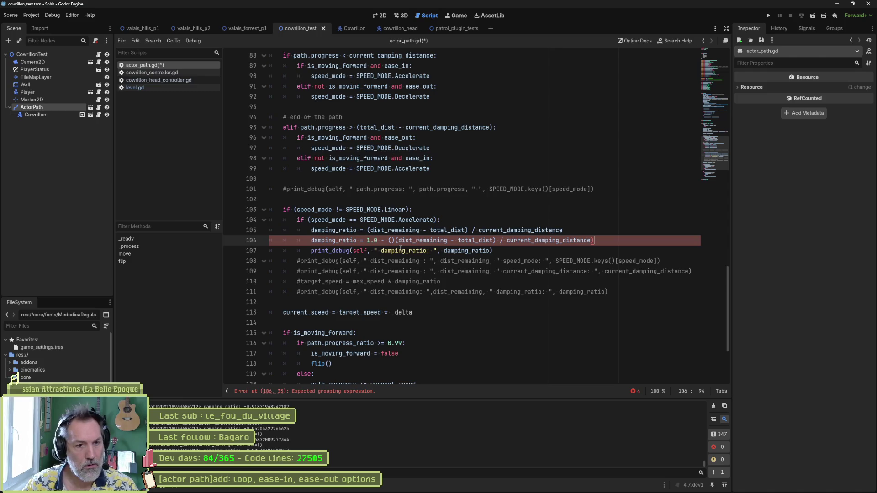
{"action": "key", "text": "Left"}
{"action": "key", "text": "BackSpace"}
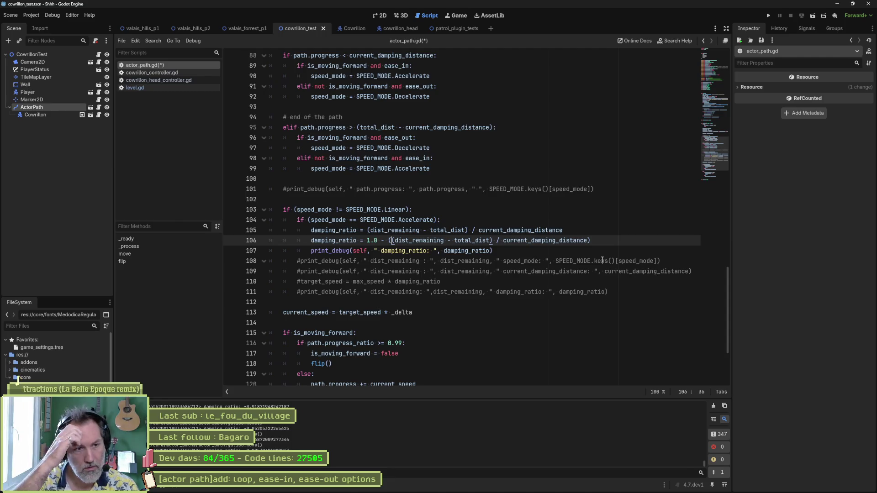
- Test-run the scene, change the minus after 1.0 to plus, and test-run again
{"action": "key", "text": "F6"}
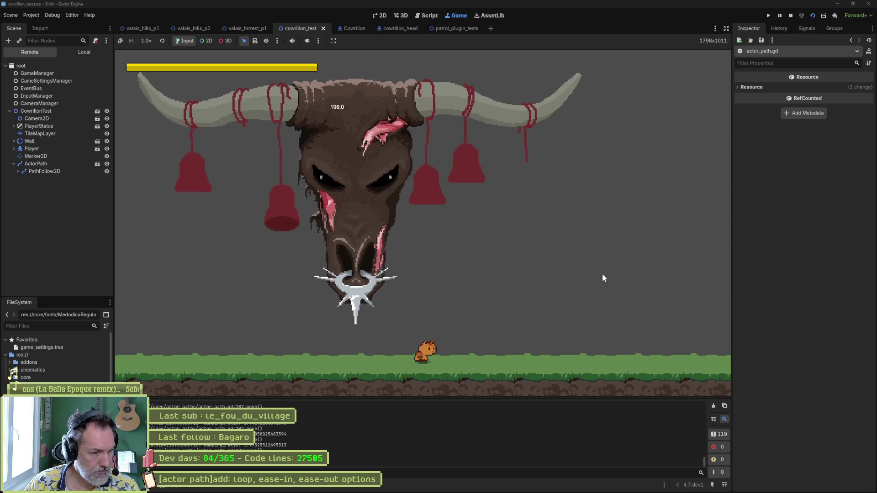
{"action": "key", "text": "F8"}
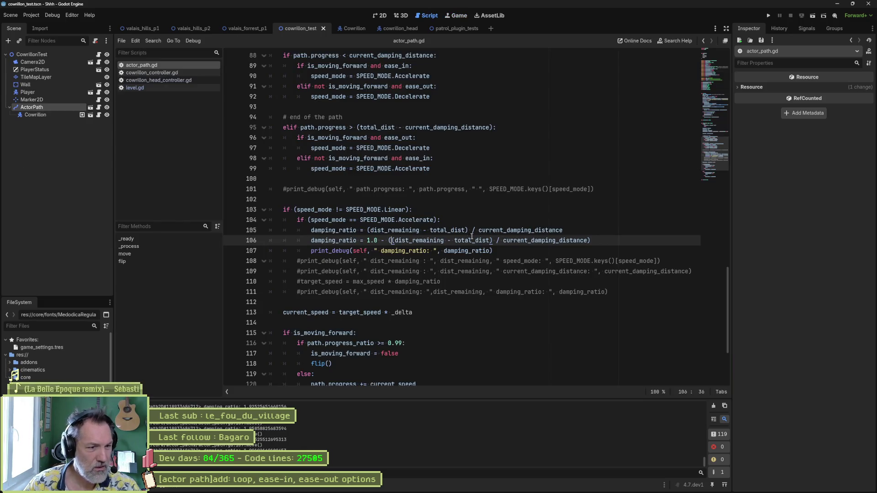
{"action": "left_click", "coordinate": [367, 241]}
{"action": "left_click", "coordinate": [384, 241]}
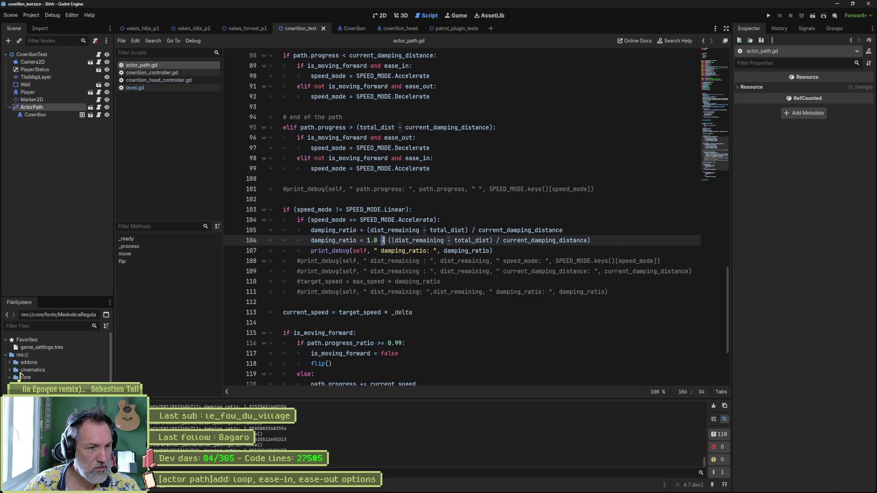
{"action": "type", "text": "+"}
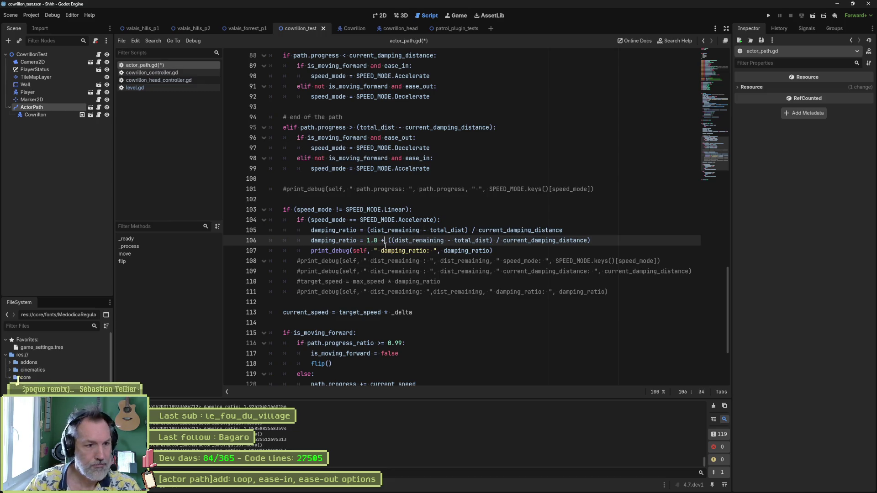
{"action": "key", "text": "F6"}
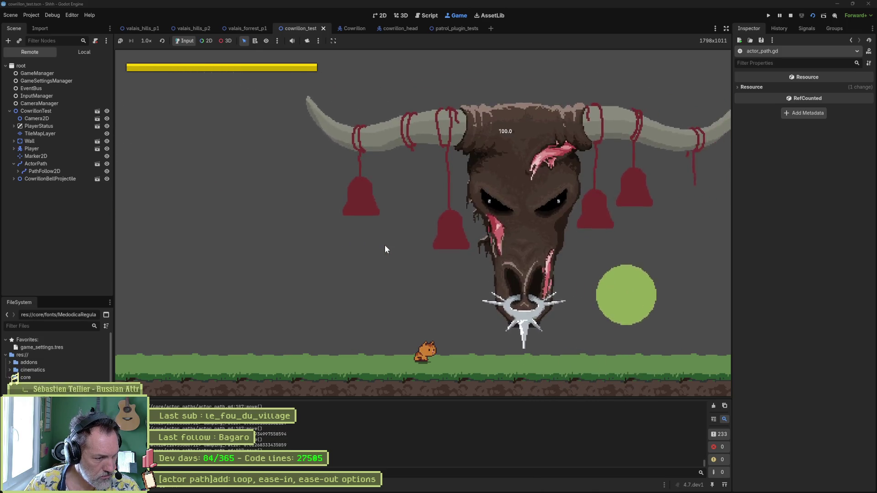
{"action": "key", "text": "F8"}
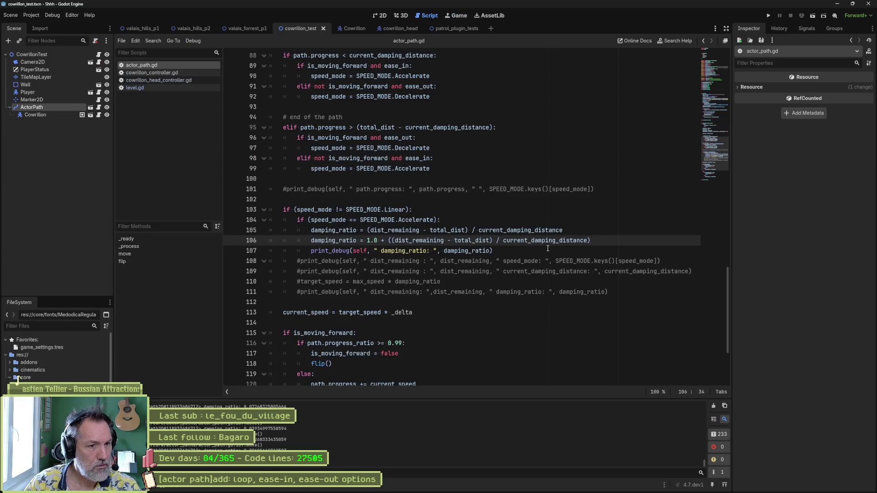
- Duplicate the accelerate block on lines 104–107 and turn the copied condition into else
{"action": "left_click_drag", "start_coordinate": [534, 252], "coordinate": [539, 212]}
{"action": "key", "text": "ctrl+shift+d"}
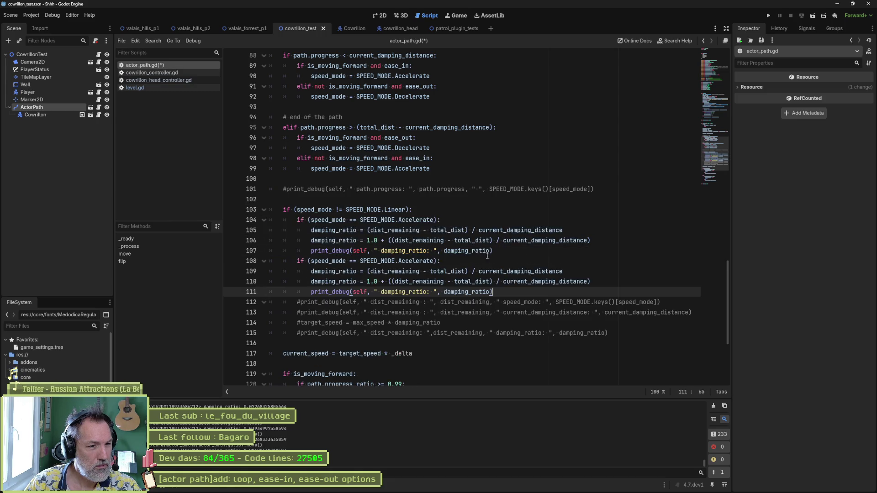
{"action": "double_click", "coordinate": [417, 261]}
{"action": "left_click_drag", "start_coordinate": [298, 261], "coordinate": [438, 261]}
{"action": "type", "text": "else:"}
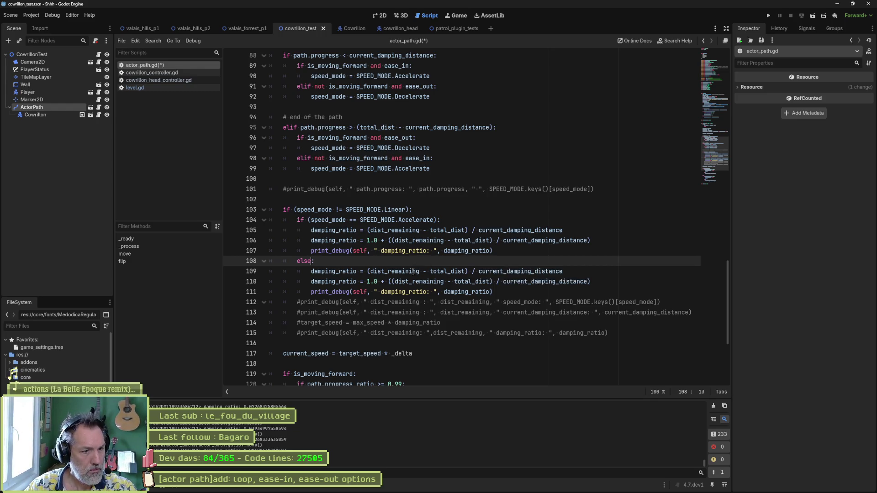
- Trim the else branch formulas, removing the total_dist subtraction, the 1.0 + prefix and stray parentheses
{"action": "left_click", "coordinate": [368, 273]}
{"action": "key", "text": "Delete"}
{"action": "key", "text": "ctrl+Right"}
{"action": "key", "text": "Delete"}
{"action": "key", "text": "Delete"}
{"action": "key", "text": "Delete"}
{"action": "key", "text": "Delete"}
{"action": "key", "text": "Down"}
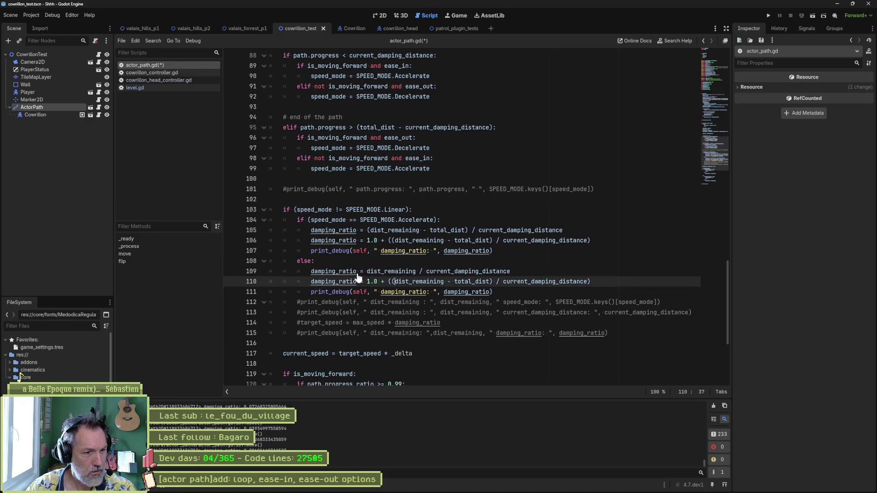
{"action": "key", "text": "BackSpace"}
{"action": "key", "text": "BackSpace"}
{"action": "key", "text": "BackSpace"}
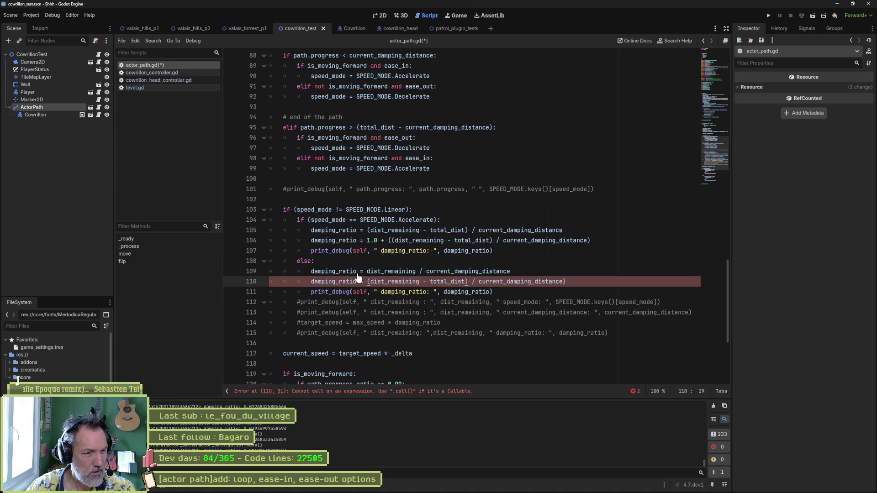
{"action": "left_click", "coordinate": [577, 278]}
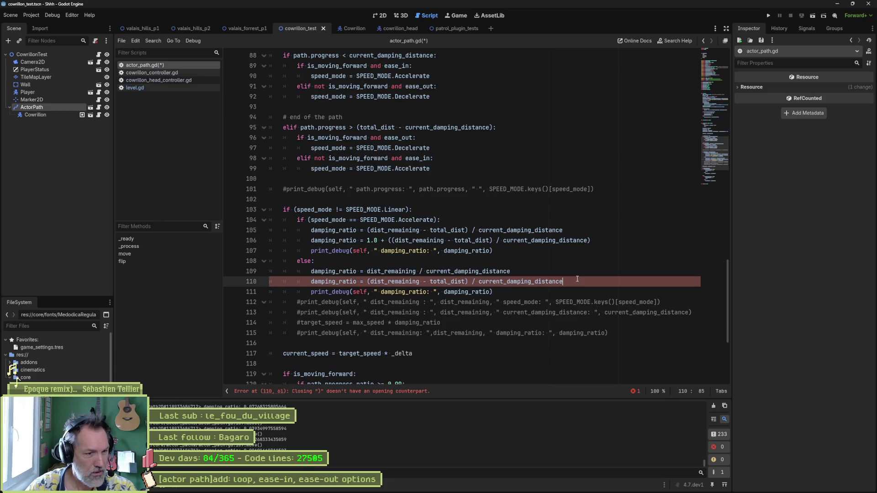
{"action": "key", "text": "BackSpace"}
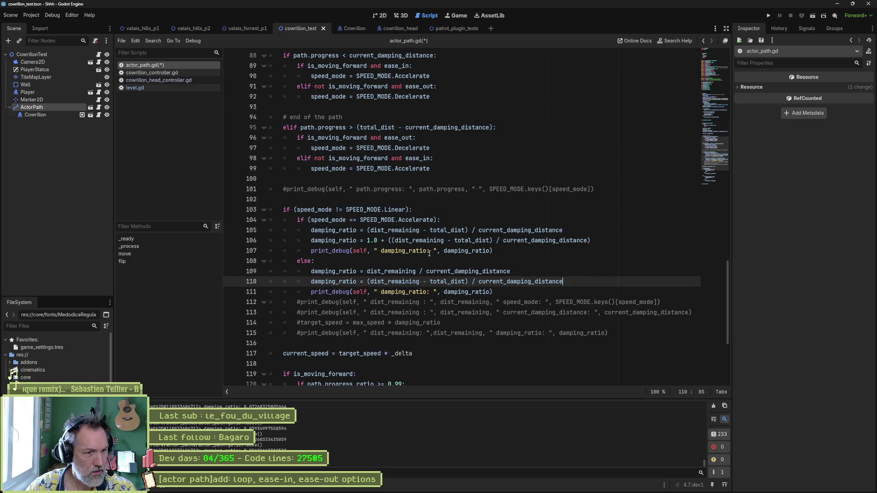
- Label the two debug prints 'accelerate' and 'decelerate' and run the scene
{"action": "left_click", "coordinate": [379, 251]}
{"action": "type", "text": "accelerate"}
{"action": "left_click", "coordinate": [381, 292]}
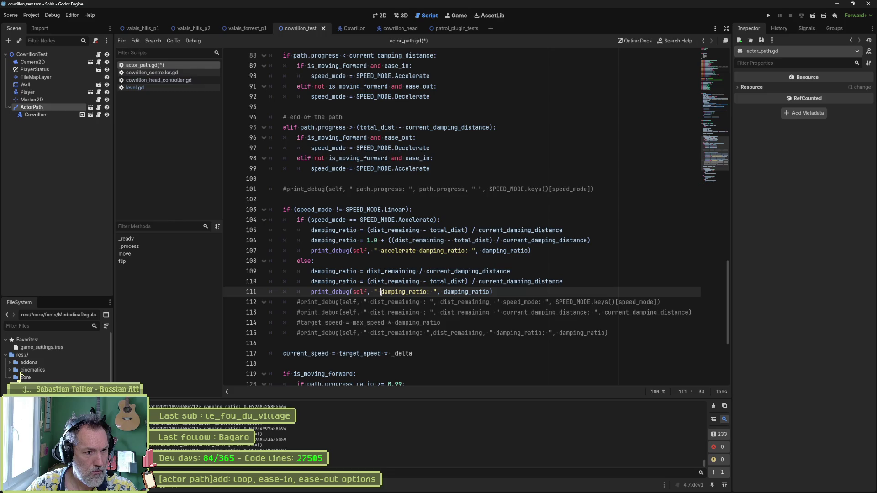
{"action": "type", "text": "de"}
{"action": "type", "text": "celerate"}
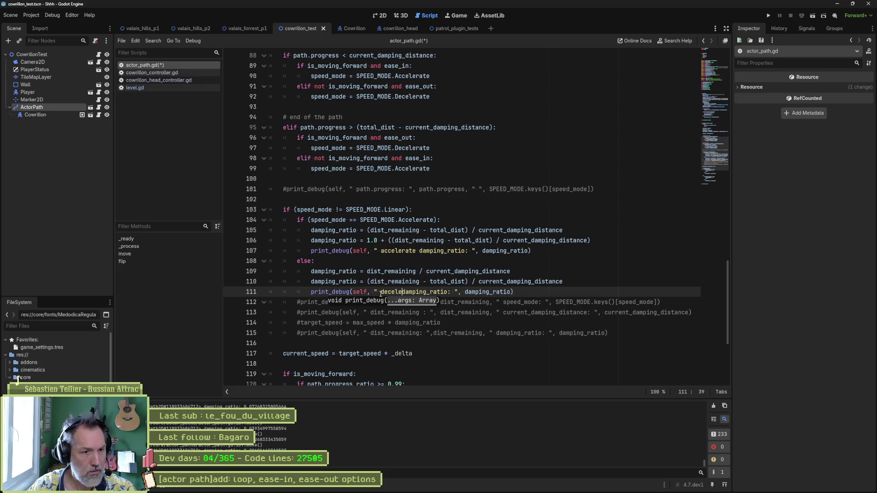
{"action": "key", "text": "F6"}
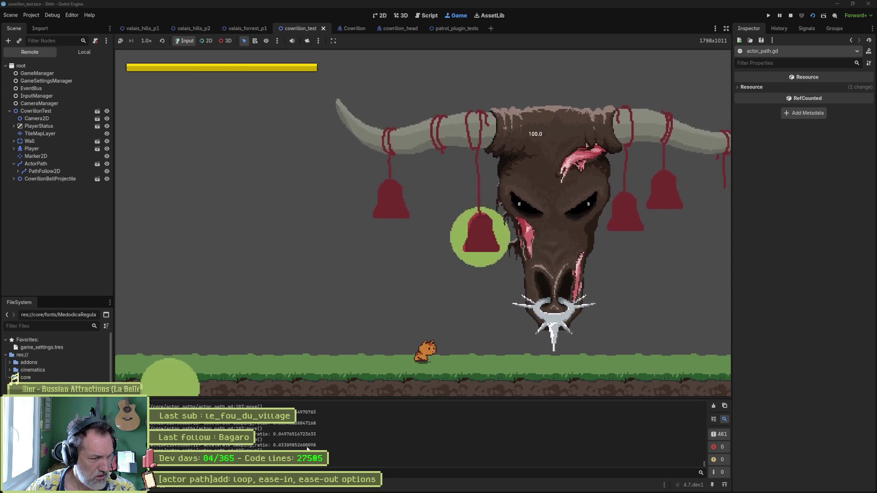
- Stop the game and check the output and dist_remaining uses in the script
{"action": "key", "text": "F8"}
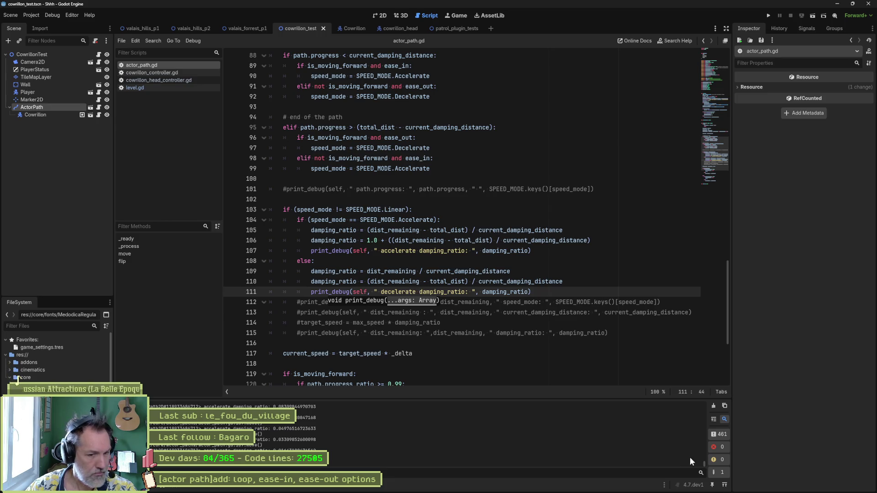
{"action": "left_click_drag", "start_coordinate": [704, 464], "coordinate": [702, 447]}
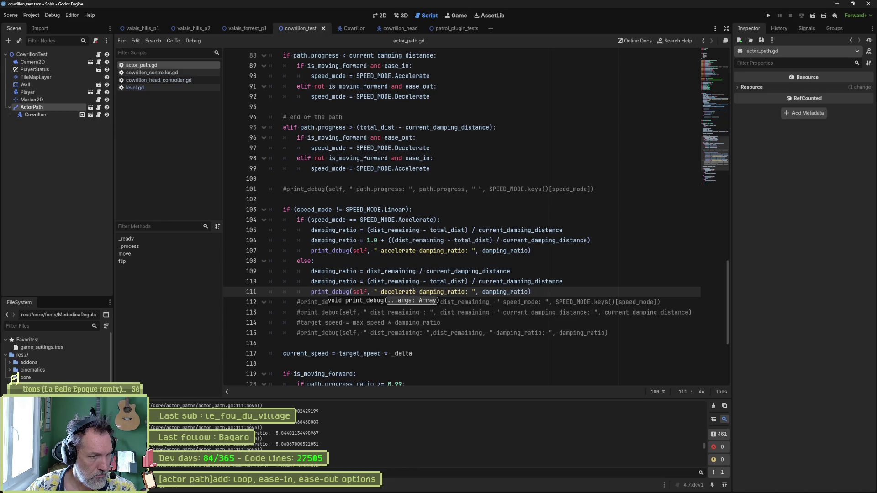
{"action": "double_click", "coordinate": [406, 272]}
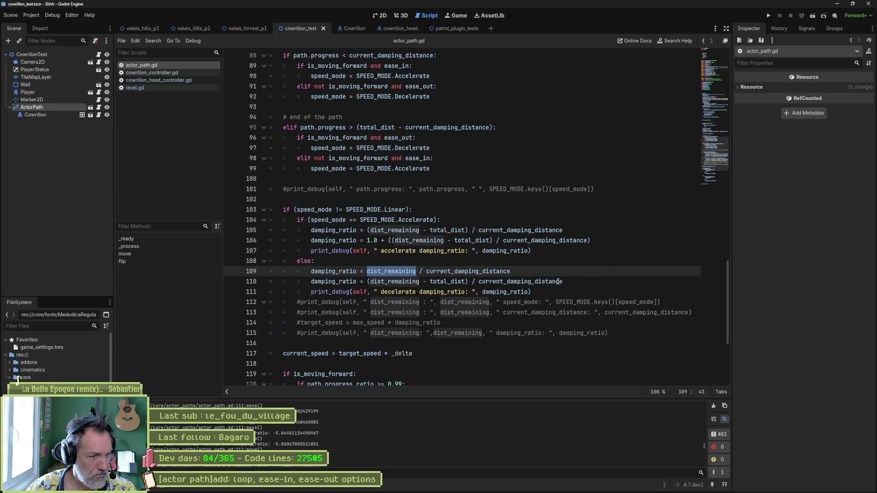
{"action": "left_click", "coordinate": [421, 273]}
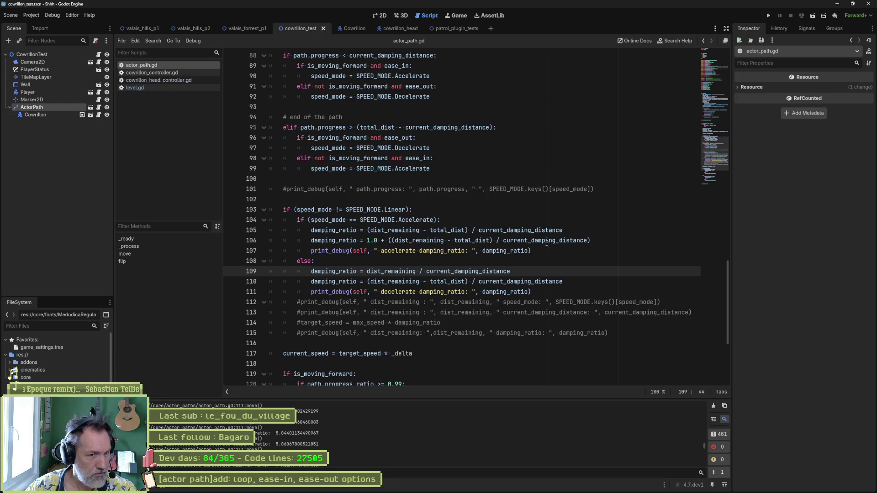
- Paste the accelerate formula lines over the else branch's formulas, delete '1.0 + ' on line 110, and run
{"action": "left_click_drag", "start_coordinate": [544, 251], "coordinate": [543, 220]}
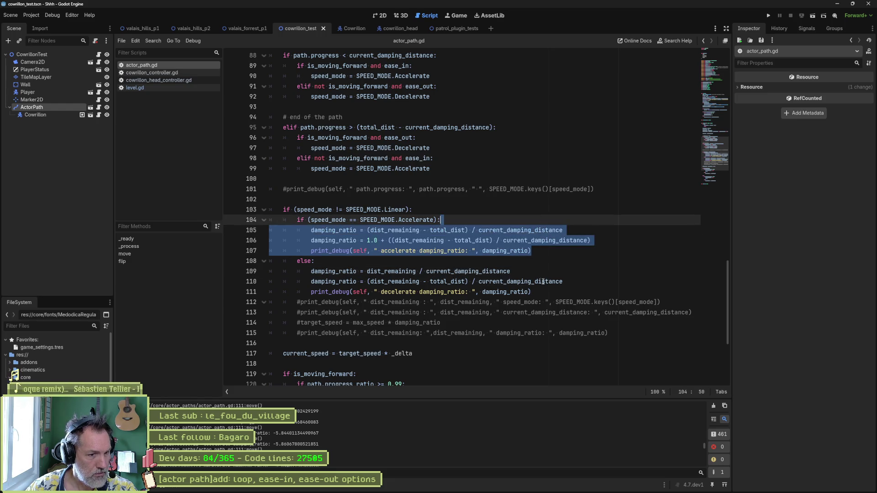
{"action": "left_click_drag", "start_coordinate": [590, 240], "coordinate": [440, 220]}
{"action": "key", "text": "ctrl+c"}
{"action": "left_click_drag", "start_coordinate": [566, 281], "coordinate": [315, 261]}
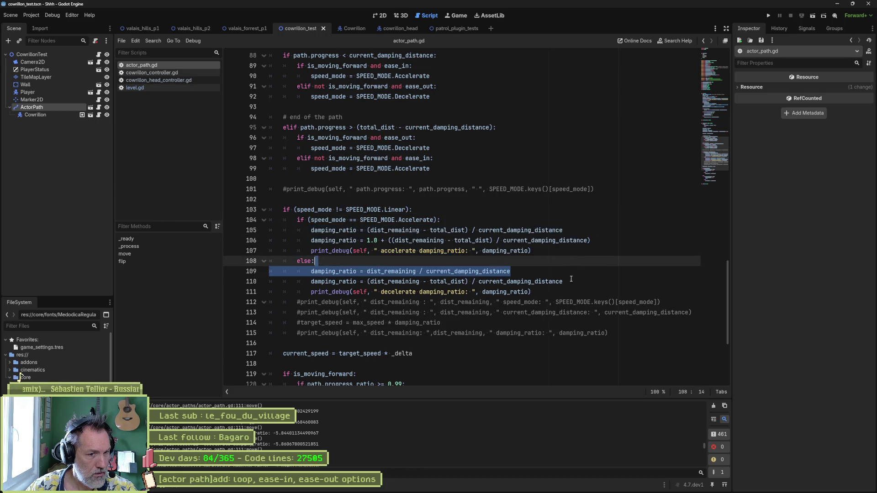
{"action": "key", "text": "ctrl+v"}
{"action": "left_click_drag", "start_coordinate": [367, 281], "coordinate": [388, 281]}
{"action": "key", "text": "BackSpace"}
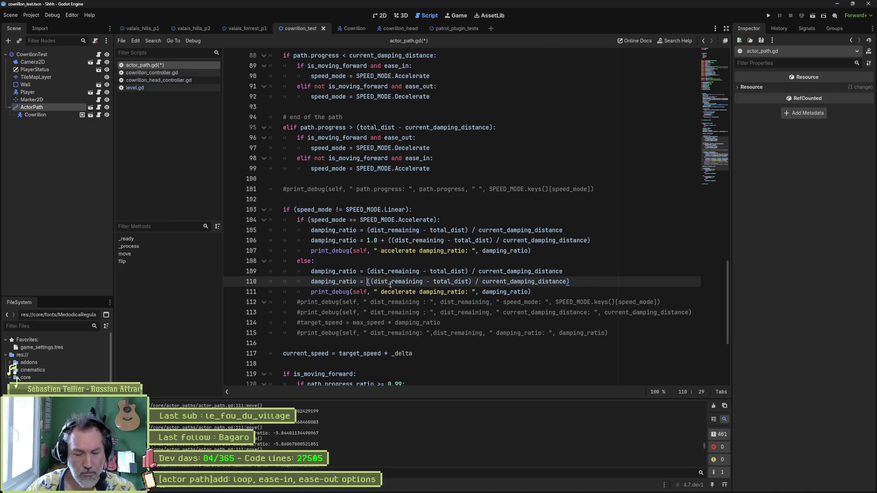
{"action": "key", "text": "F6"}
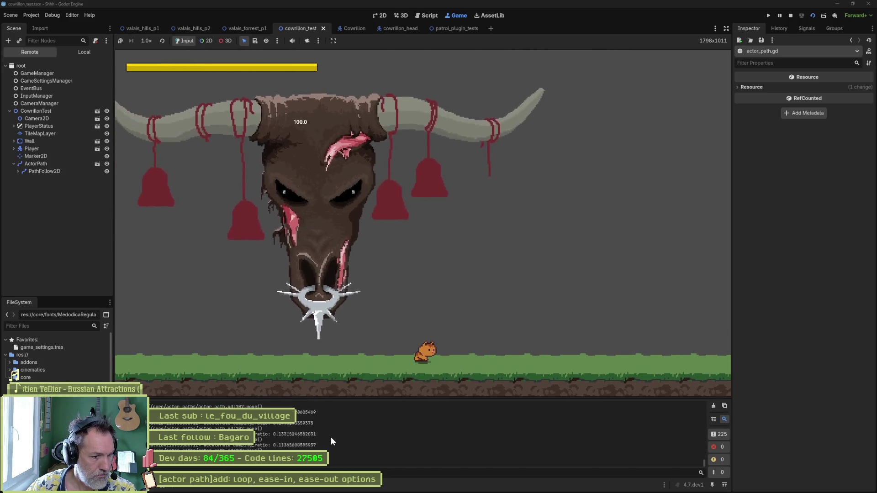
- Comment out line 105 and else-branch lines 109–110, then run and stop the scene
{"action": "key", "text": "F8"}
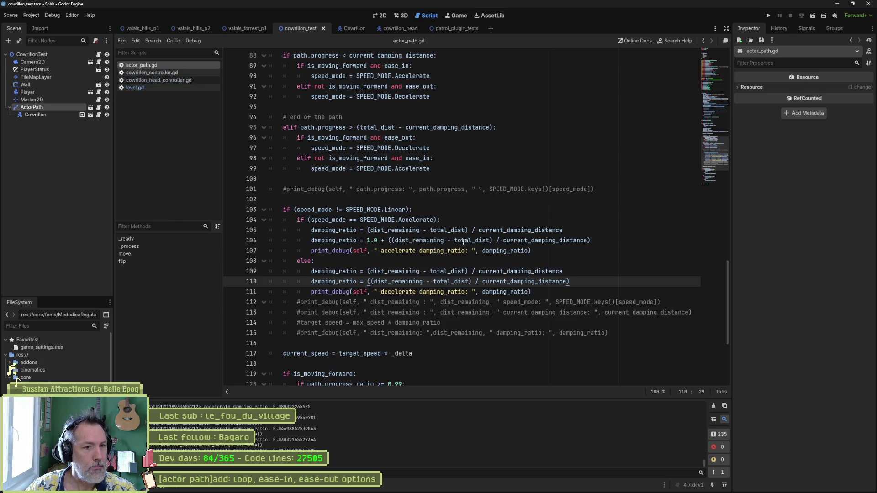
{"action": "left_click", "coordinate": [312, 232]}
{"action": "type", "text": "#"}
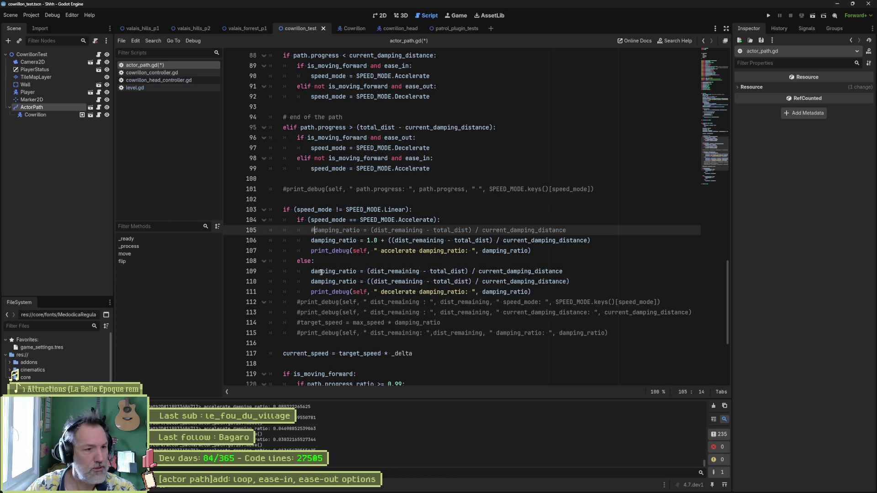
{"action": "left_click_drag", "start_coordinate": [329, 271], "coordinate": [327, 282]}
{"action": "key", "text": "ctrl+k"}
{"action": "key", "text": "F6"}
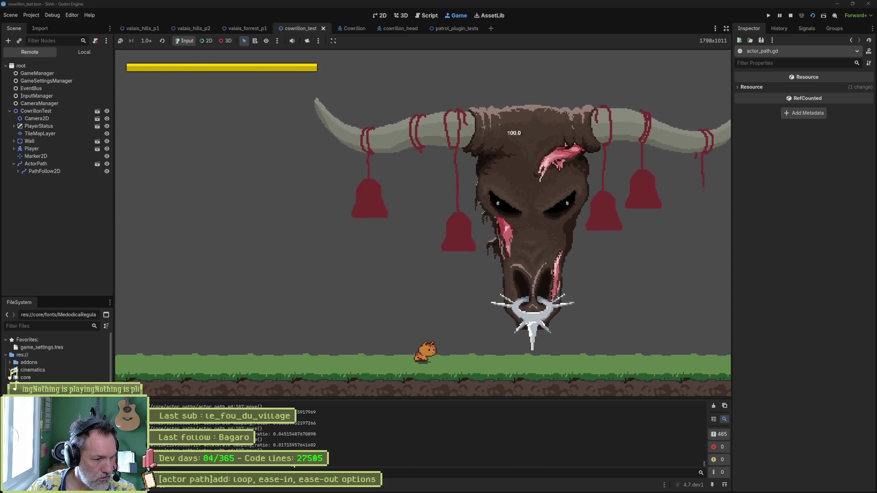
{"action": "key", "text": "F8"}
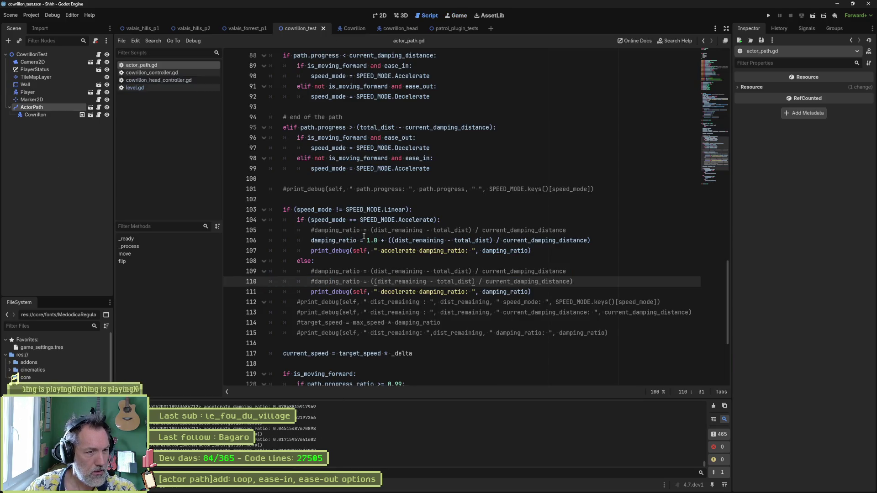
- Delete the commented line 105 and the two commented else-branch damping_ratio lines
{"action": "left_click", "coordinate": [408, 230]}
{"action": "key", "text": "ctrl+shift+k"}
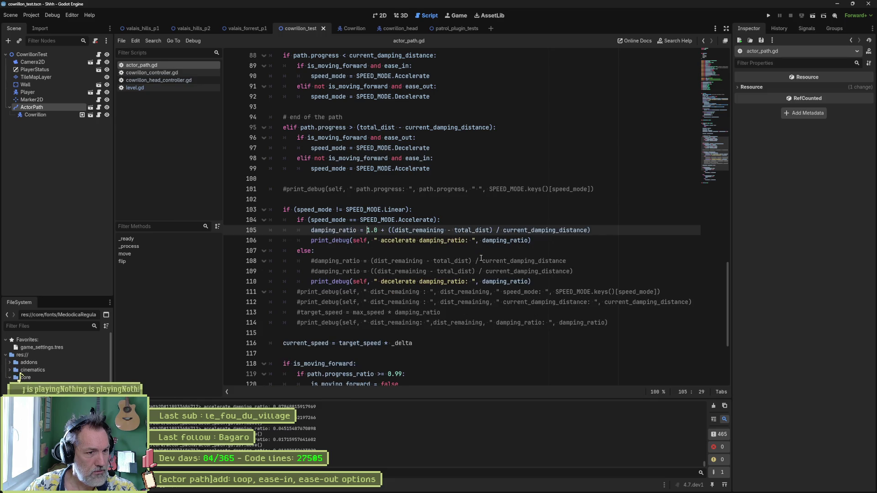
{"action": "left_click", "coordinate": [427, 261]}
{"action": "key", "text": "ctrl+shift+k"}
{"action": "key", "text": "ctrl+shift+k"}
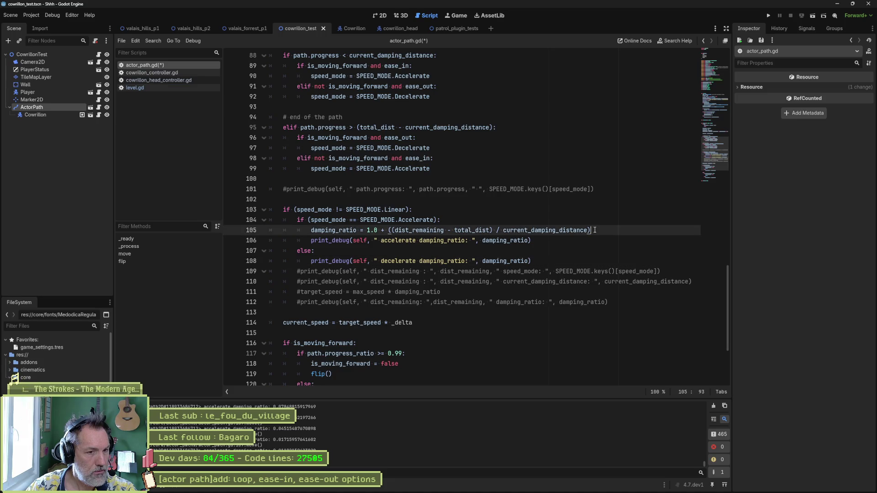
- Set the else branch to damping_ratio = 1.0 + ((total_dist) / current_damping_distance) and test-run it
{"action": "left_click", "coordinate": [548, 250]}
{"action": "key", "text": "Return"}
{"action": "key", "text": "ctrl+v"}
{"action": "double_click", "coordinate": [431, 260]}
{"action": "key", "text": "shift+Right"}
{"action": "key", "text": "shift+Right"}
{"action": "key", "text": "BackSpace"}
{"action": "key", "text": "BackSpace"}
{"action": "key", "text": "F6"}
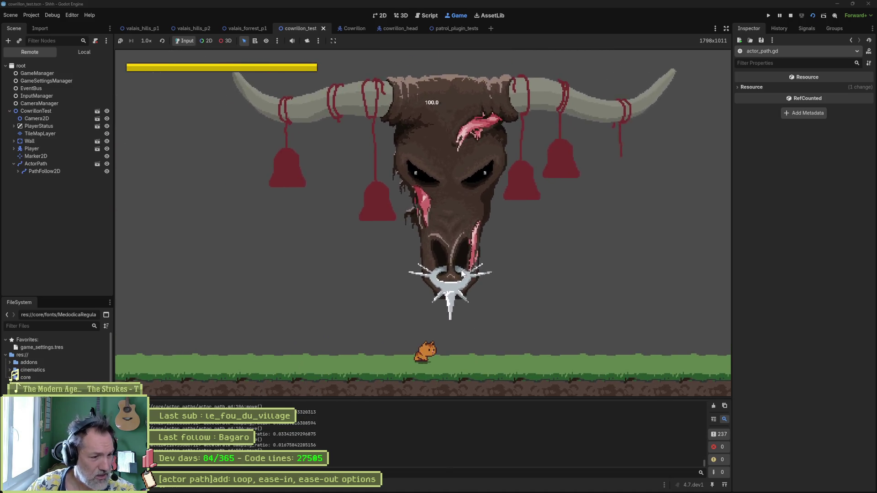
{"action": "key", "text": "F8"}
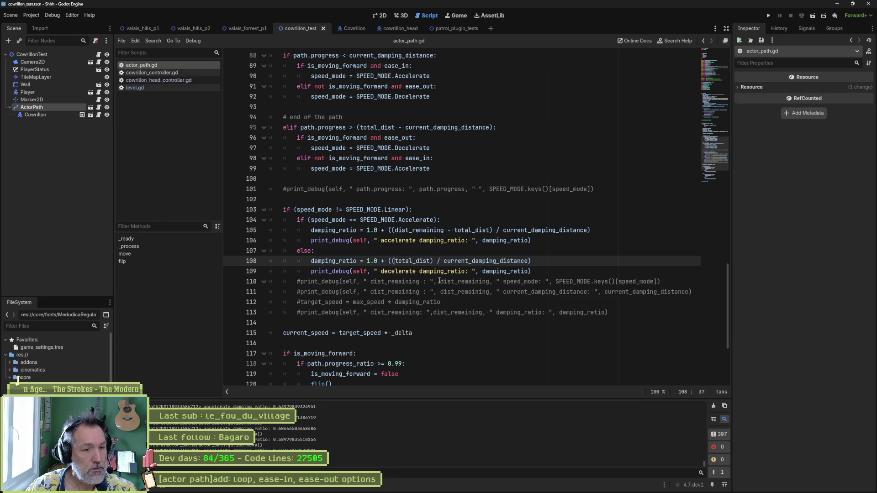
- Comment out the accelerate print_debug on line 106 and delete the decelerate damping_ratio line
{"action": "left_click", "coordinate": [312, 241]}
{"action": "type", "text": "#"}
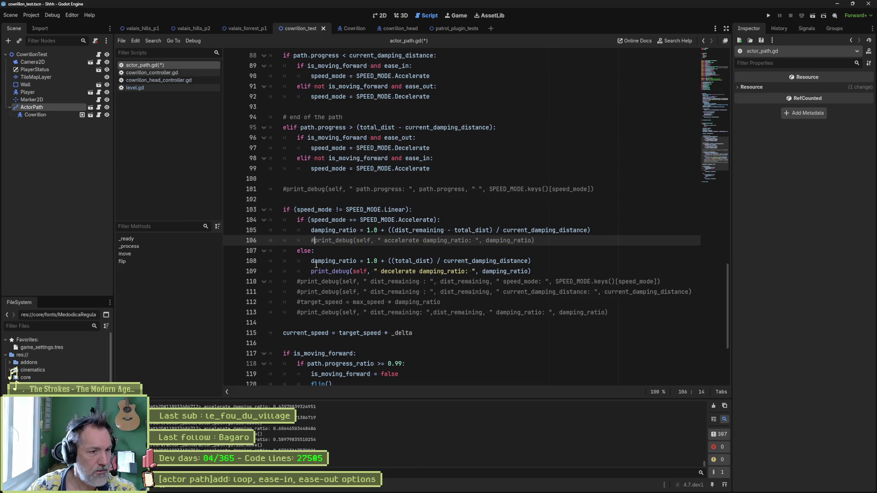
{"action": "left_click", "coordinate": [538, 264]}
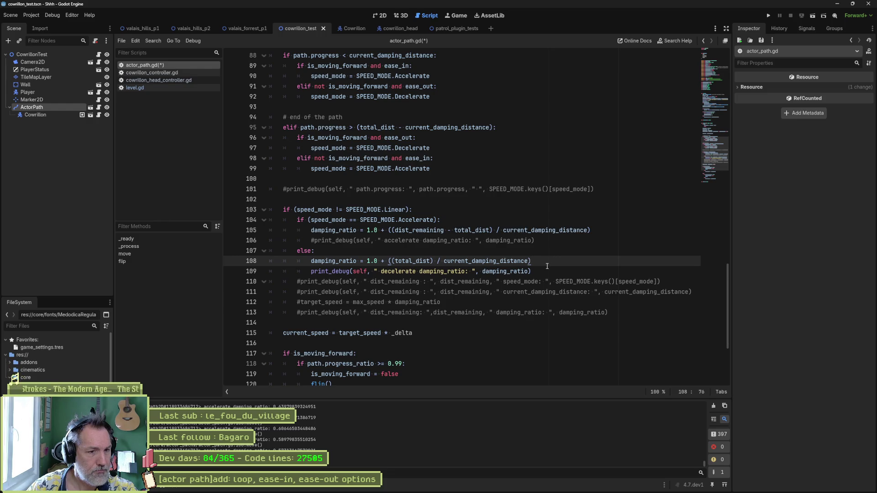
{"action": "key", "text": "ctrl+shift+k"}
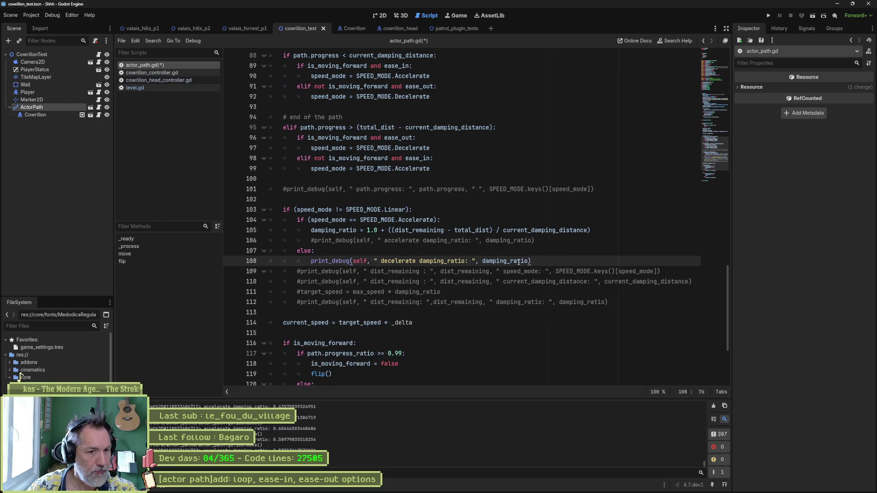
- Make the else-branch print log dist_remaining instead of damping_ratio, then run and stop the scene
{"action": "double_click", "coordinate": [345, 230]}
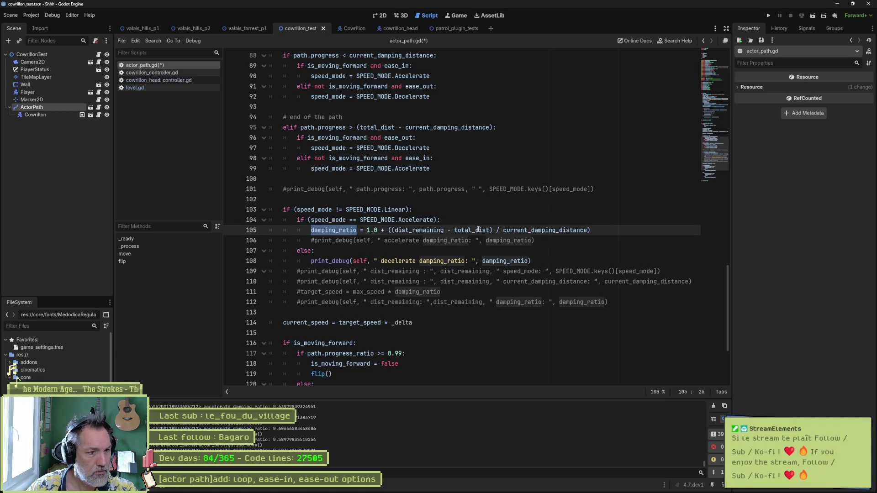
{"action": "double_click", "coordinate": [435, 230]}
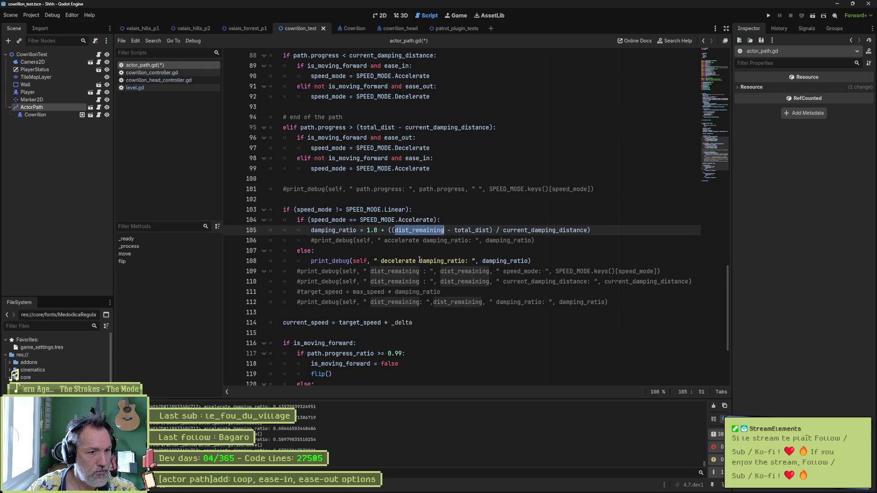
{"action": "left_click_drag", "start_coordinate": [381, 261], "coordinate": [463, 261]}
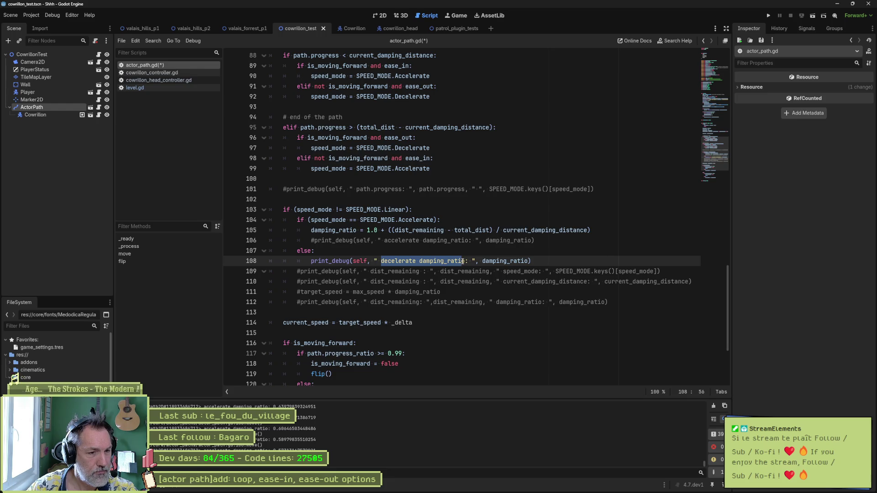
{"action": "key", "text": "ctrl+v"}
{"action": "double_click", "coordinate": [468, 262]}
{"action": "key", "text": "ctrl+v"}
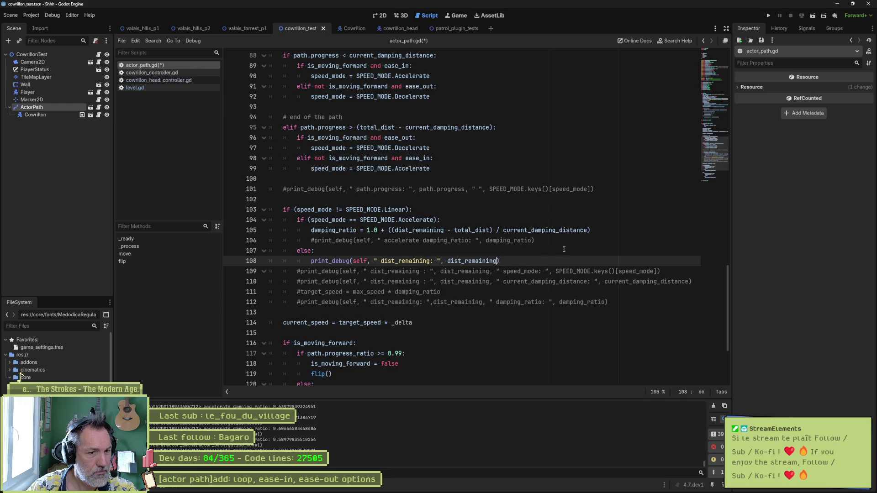
{"action": "key", "text": "F6"}
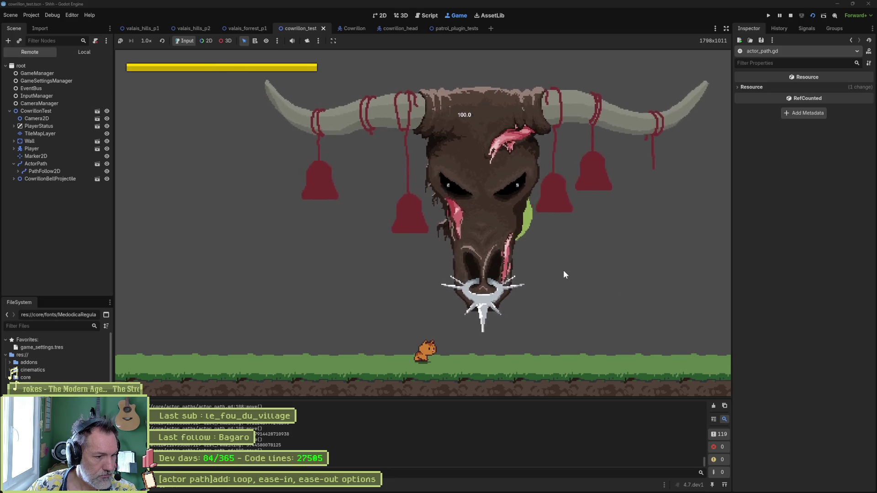
{"action": "key", "text": "F8"}
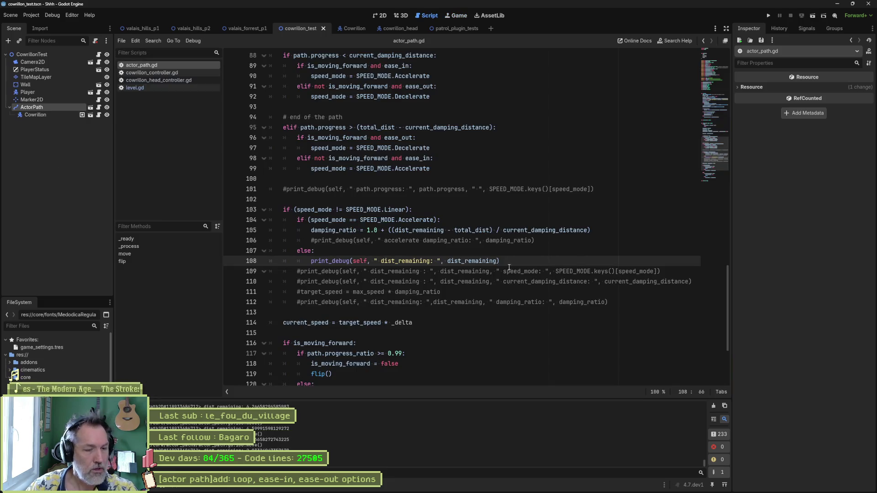
- Add notes above the print: distance remaining 50 to 0, and the ending ratio range to 0.0
{"action": "key", "text": "ctrl+shift+Return"}
{"action": "type", "text": "# "}
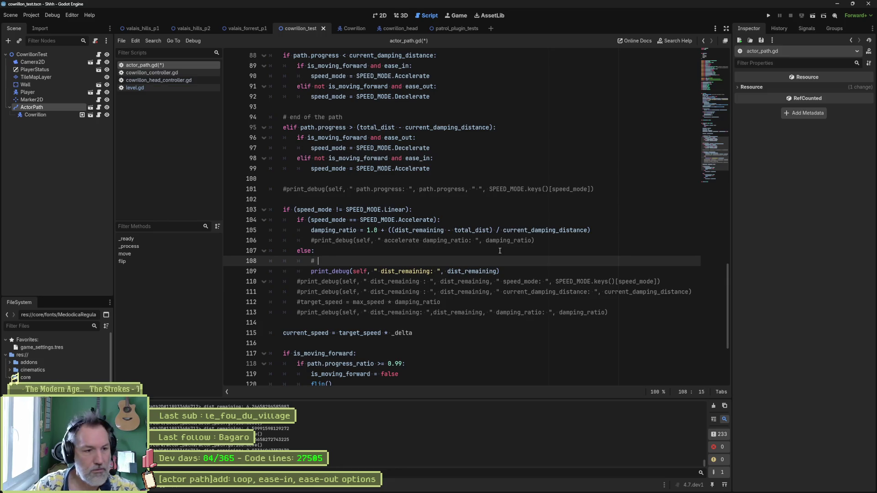
{"action": "type", "text": "distance remaining"}
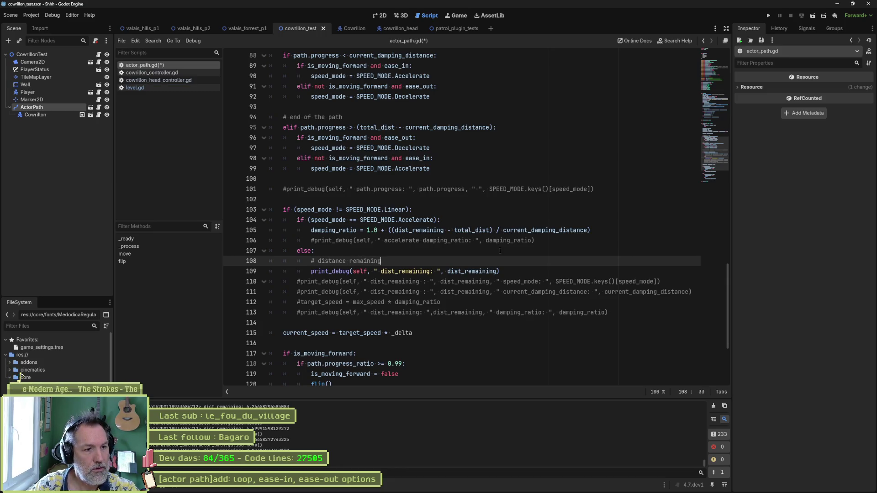
{"action": "type", "text": " 50 to 0"}
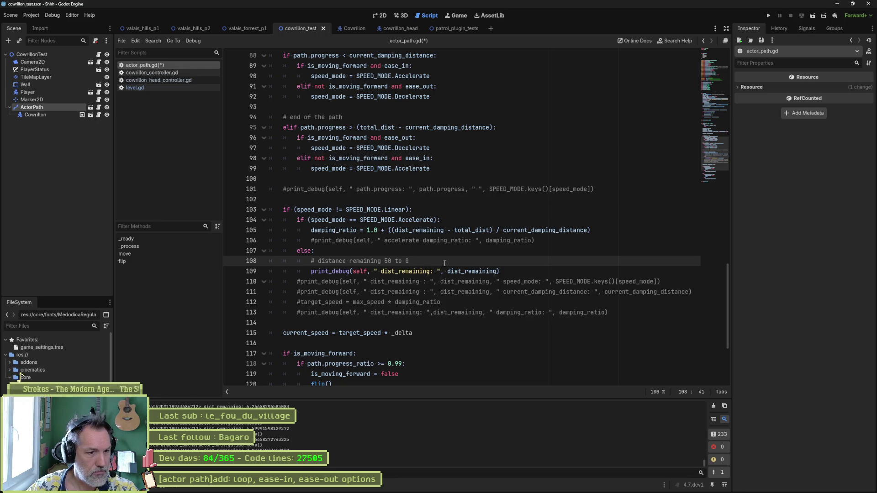
{"action": "key", "text": "Return"}
{"action": "key", "text": "Return"}
{"action": "type", "text": "# ending ratio should go from 1.0 to 0.0"}
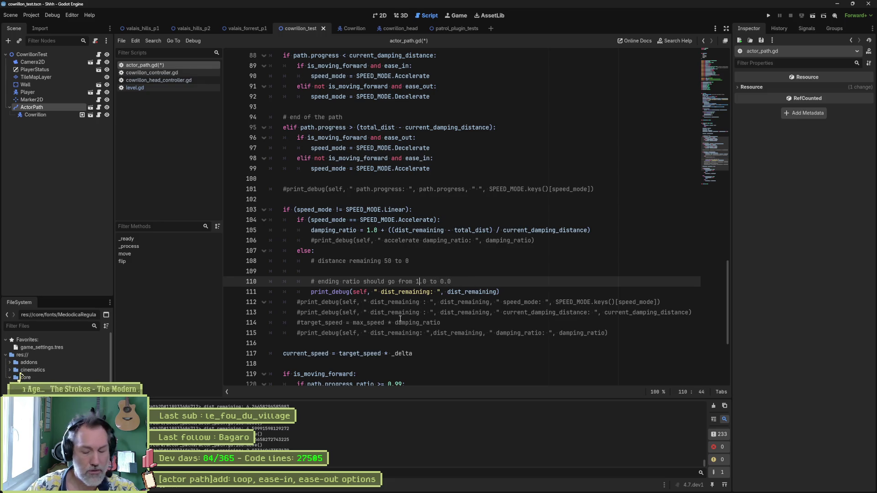
{"action": "key", "text": "BackSpace"}
{"action": "key", "text": "Delete"}
{"action": "type", "text": "1"}
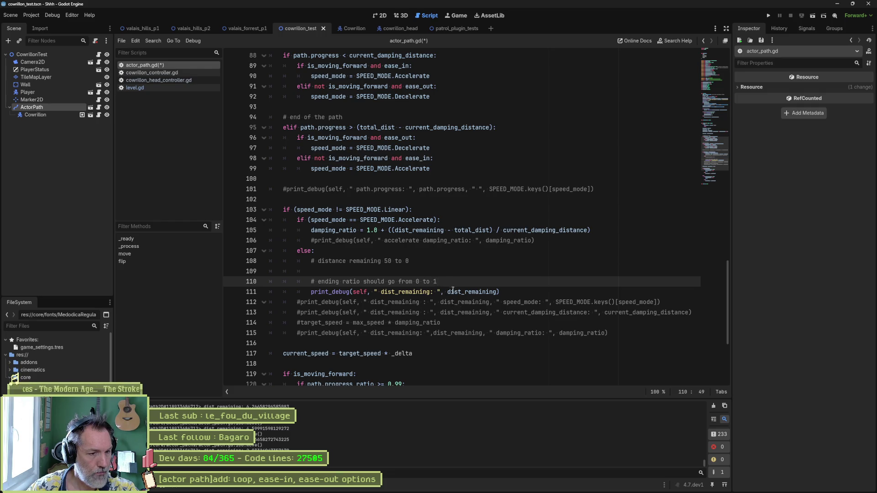
- Append " ratio: ", dist_remaining / current_damping_distance to the else print and run the scene
{"action": "left_click", "coordinate": [451, 264]}
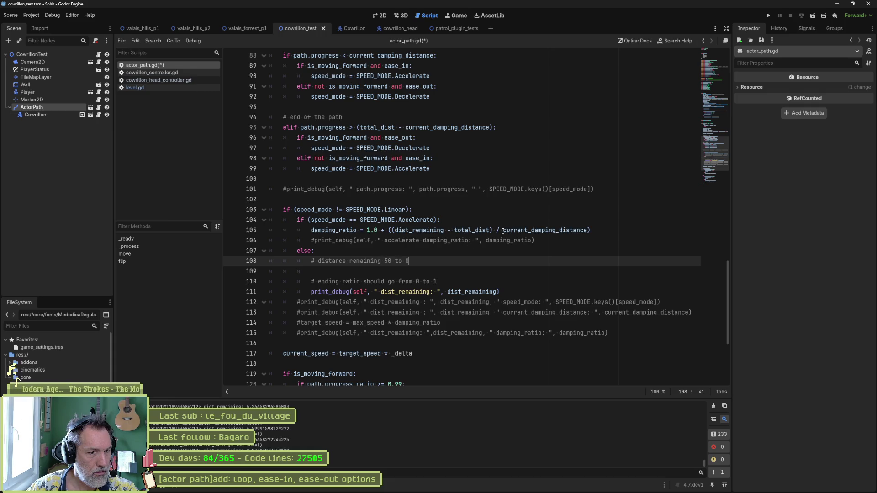
{"action": "double_click", "coordinate": [405, 230]}
{"action": "left_click", "coordinate": [427, 266]}
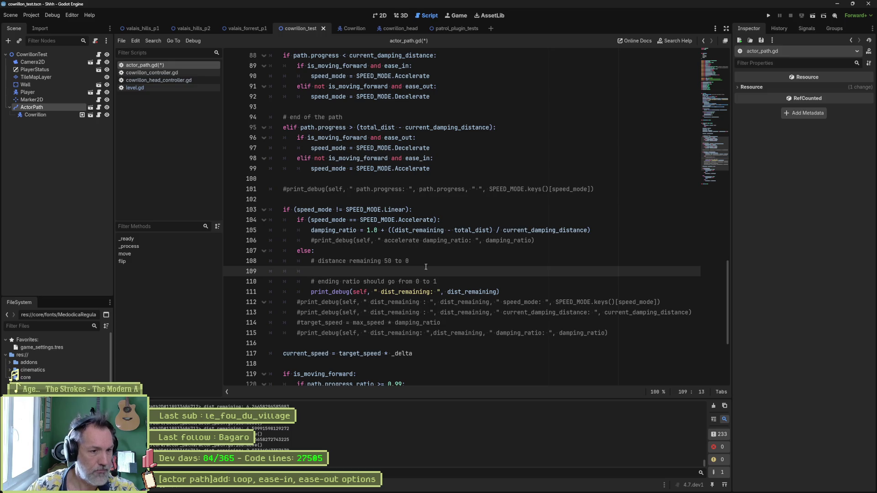
{"action": "left_click", "coordinate": [497, 292]}
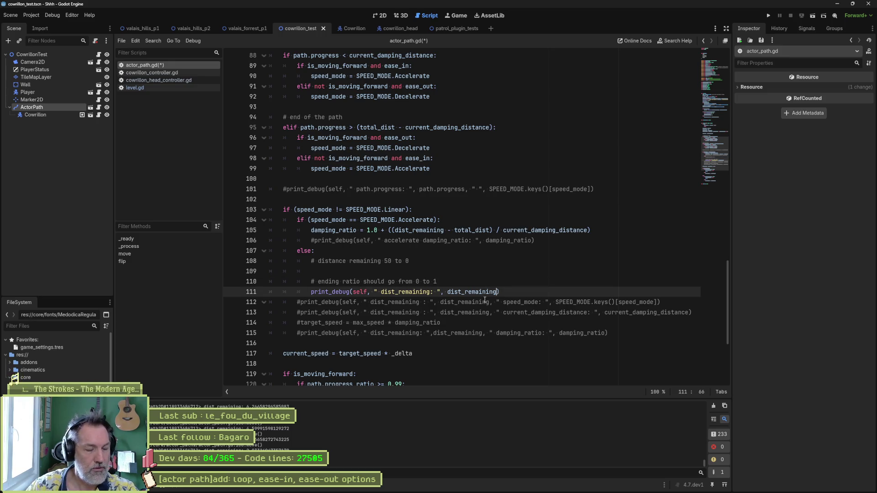
{"action": "type", "text": ", \" ratio: \""}
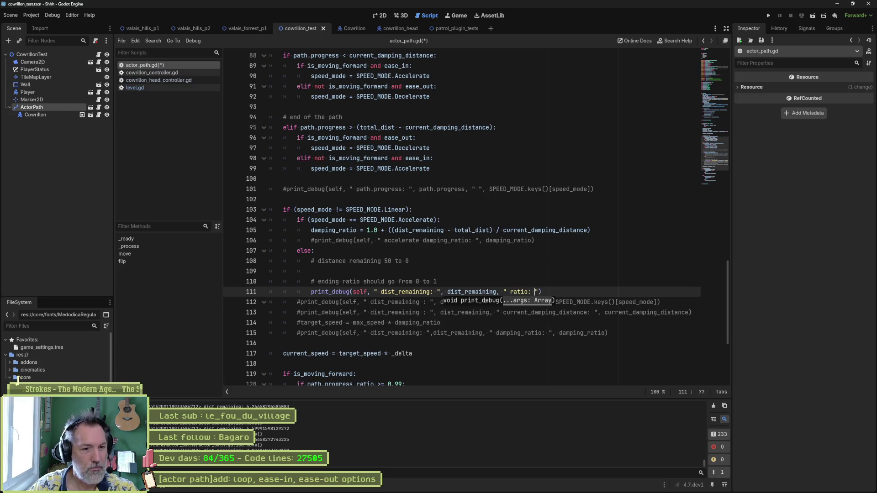
{"action": "type", "text": ", dis"}
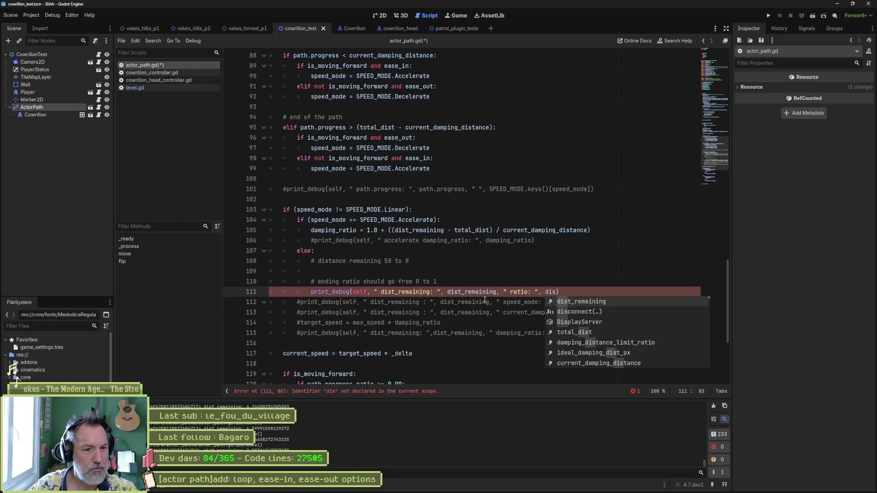
{"action": "key", "text": "Return"}
{"action": "type", "text": "/ "}
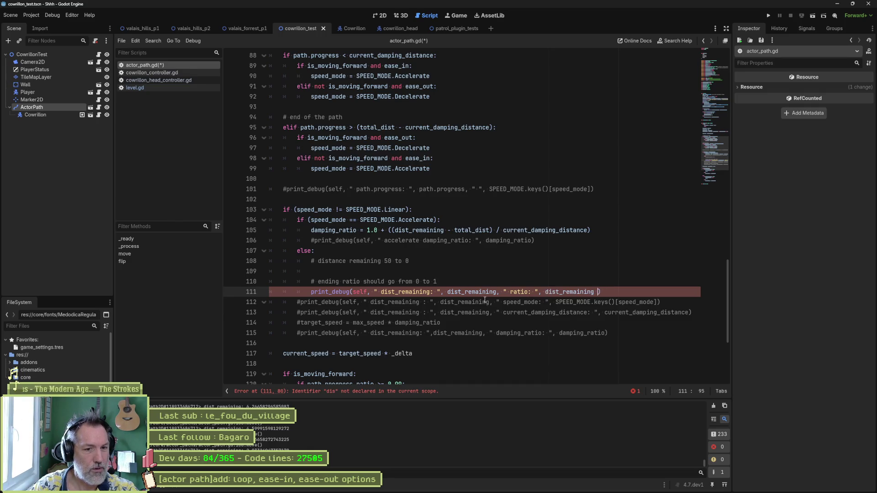
{"action": "type", "text": "cur"}
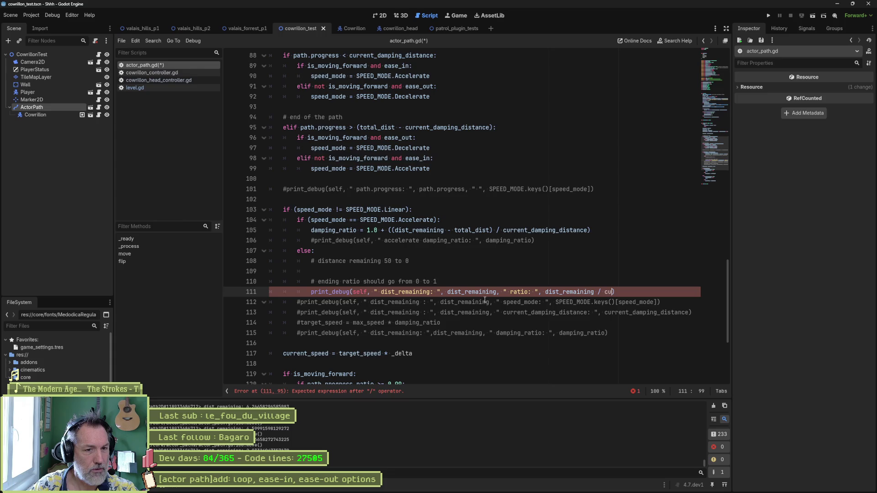
{"action": "key", "text": "Return"}
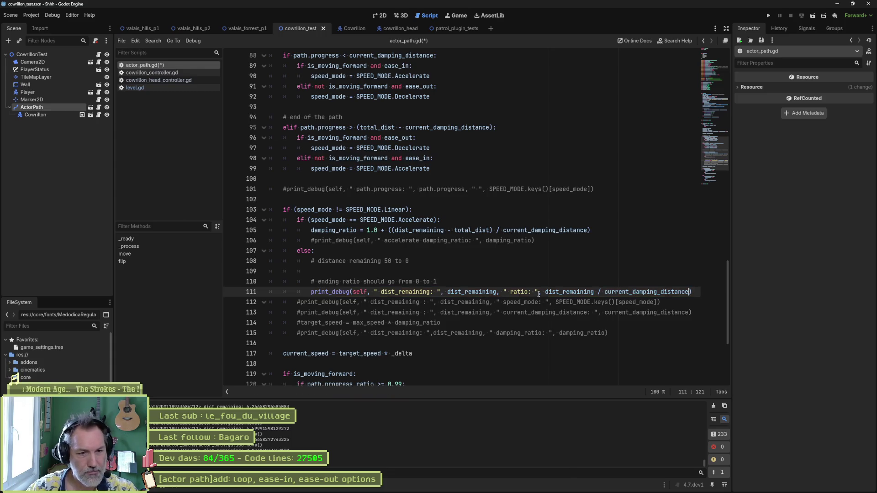
{"action": "key", "text": "F6"}
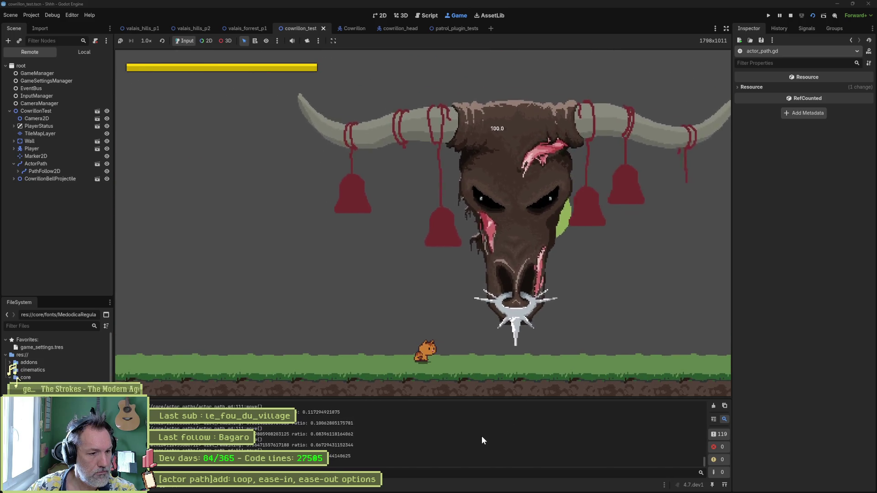
- Stop the game and scroll through the Output log to read the ratio values
{"action": "key", "text": "F8"}
{"action": "left_click_drag", "start_coordinate": [704, 463], "coordinate": [702, 395]}
{"action": "scroll", "coordinate": [334, 435], "scroll_direction": "down", "scroll_amount": 8}
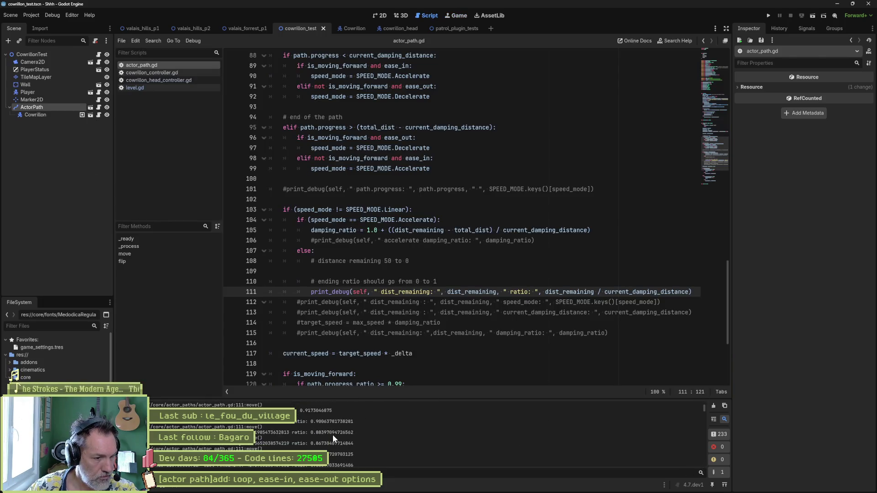
{"action": "scroll", "coordinate": [333, 436], "scroll_direction": "down", "scroll_amount": 1}
{"action": "scroll", "coordinate": [345, 460], "scroll_direction": "down", "scroll_amount": 10}
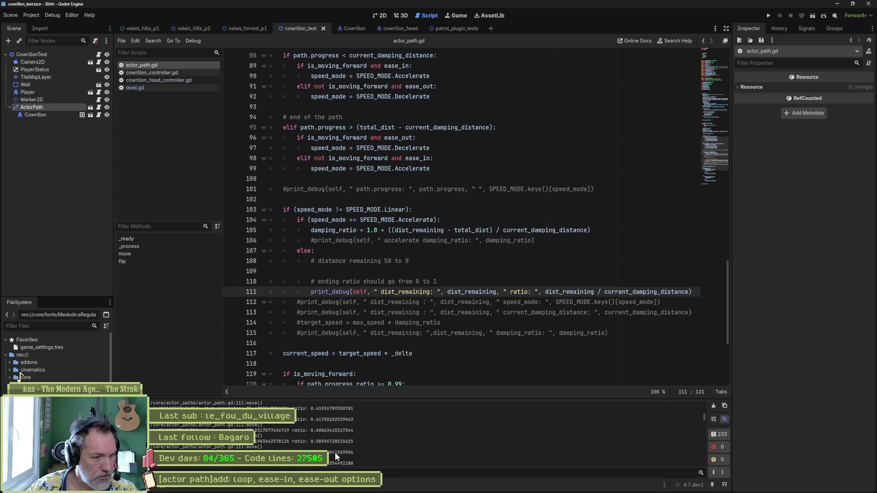
{"action": "scroll", "coordinate": [339, 448], "scroll_direction": "down", "scroll_amount": 10}
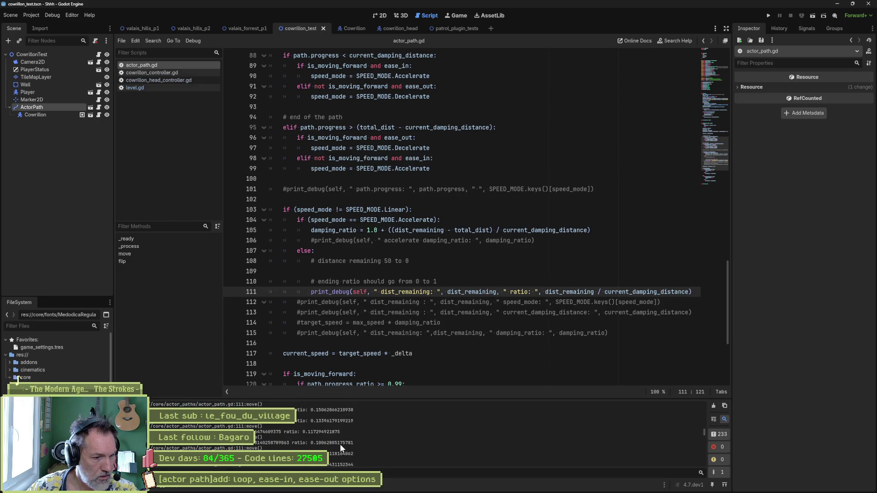
- Change the comment on line 110 to say the ending ratio goes from 1 to 0
{"action": "left_click", "coordinate": [419, 282]}
{"action": "key", "text": "BackSpace"}
{"action": "type", "text": "1"}
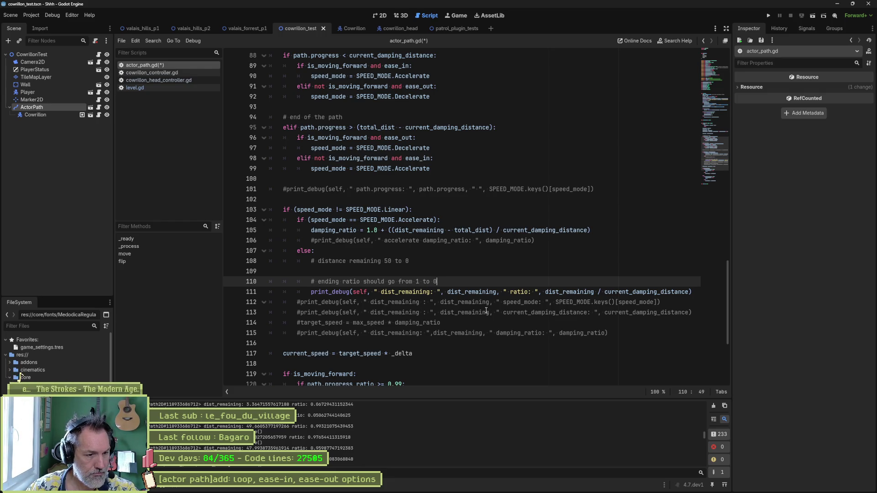
- Replace line 106's commented accelerate print with line 111's distance-and-ratio print_debug
{"action": "left_click_drag", "start_coordinate": [695, 292], "coordinate": [694, 282]}
{"action": "key", "text": "ctrl+c"}
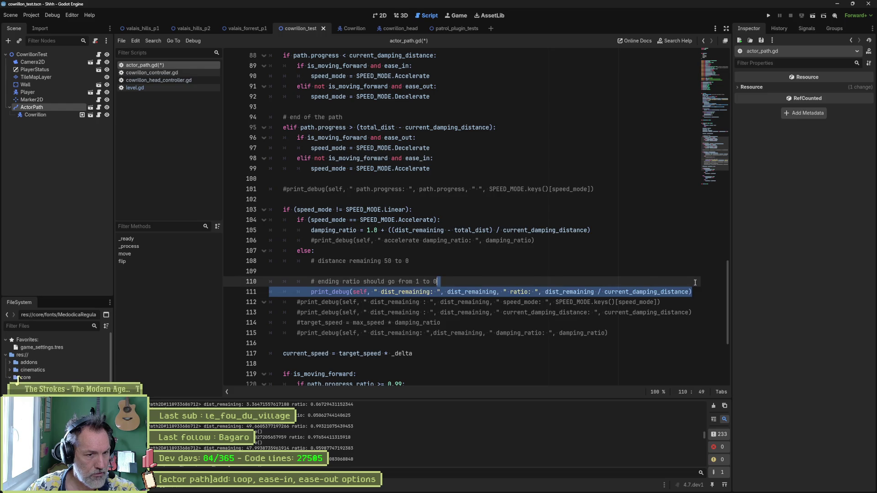
{"action": "triple_click", "coordinate": [587, 238]}
{"action": "key", "text": "ctrl+v"}
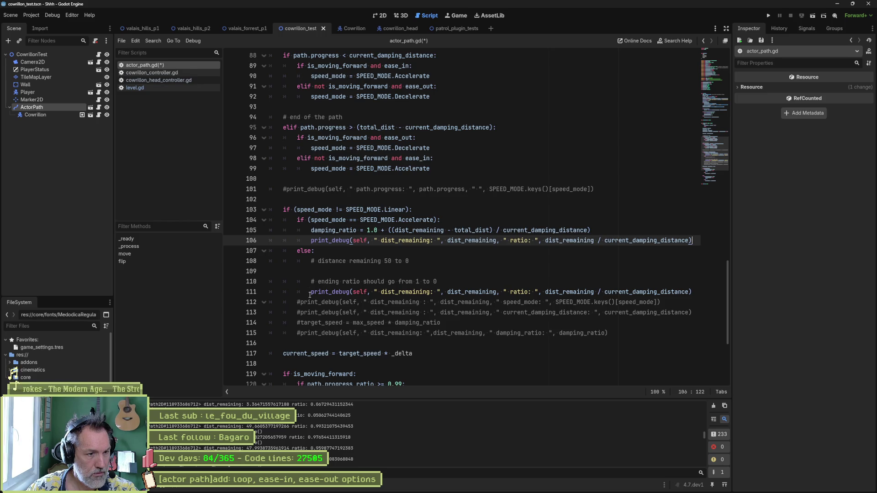
- Comment out the else-branch print and add a pass line below it
{"action": "left_click", "coordinate": [311, 293]}
{"action": "type", "text": "#"}
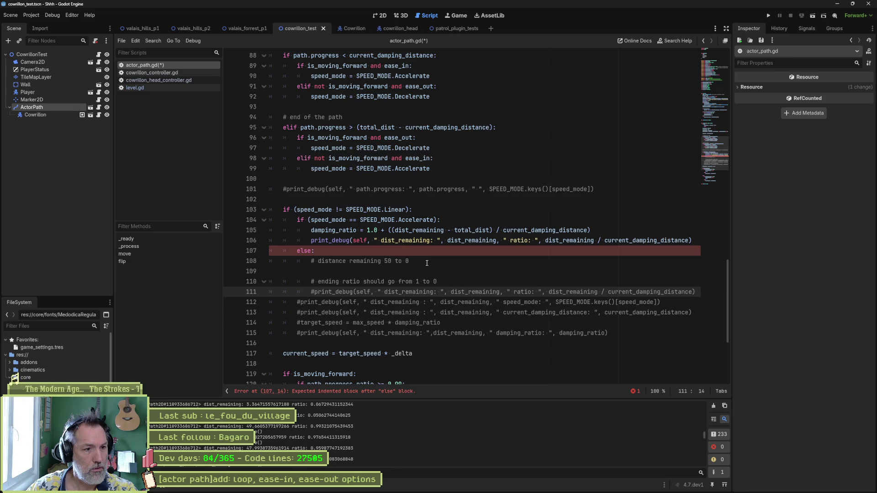
{"action": "key", "text": "End"}
{"action": "key", "text": "Return"}
{"action": "type", "text": "pass"}
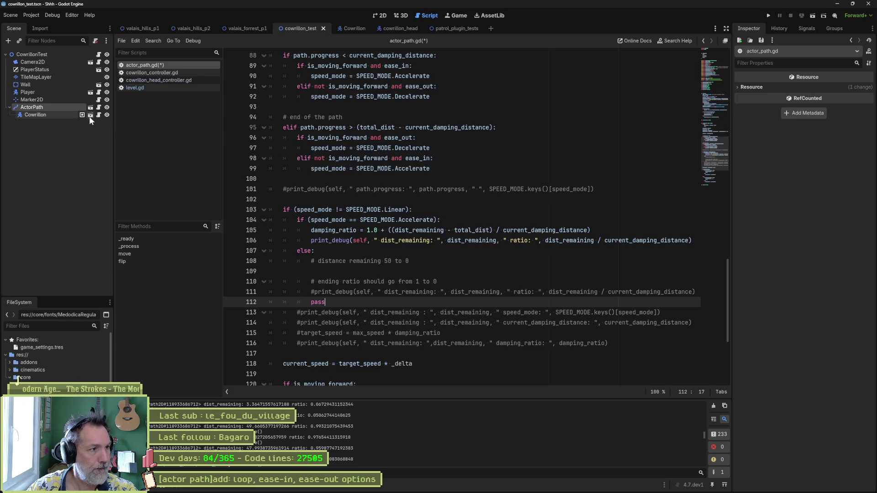
{"action": "left_click", "coordinate": [72, 105]}
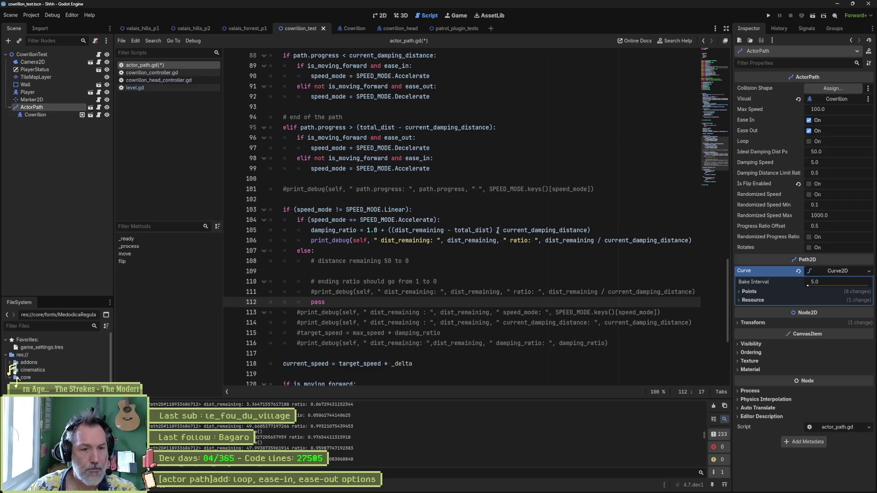
- Test-run the scene a few times with a cleared log to check the movement
{"action": "left_click", "coordinate": [528, 281]}
{"action": "key", "text": "F6"}
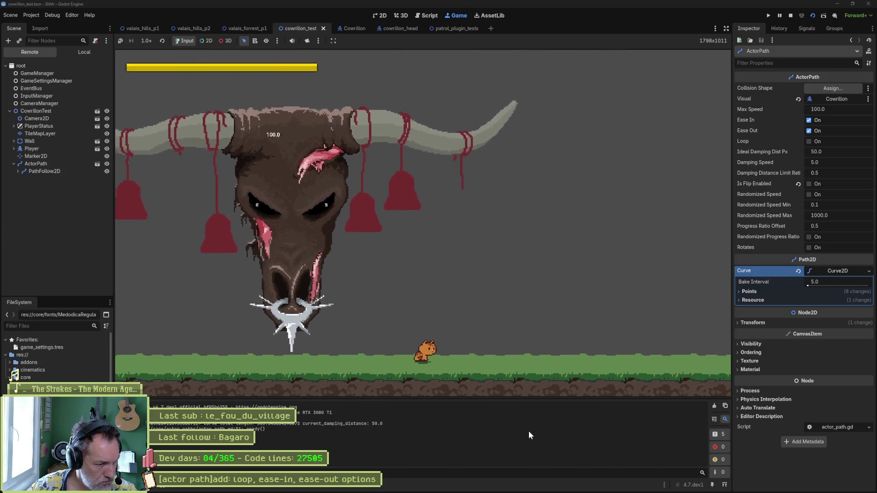
{"action": "key", "text": "F8"}
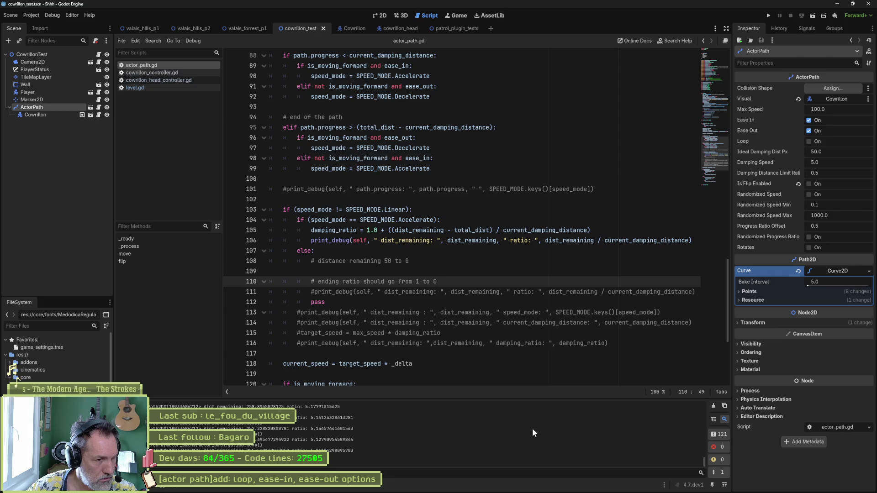
{"action": "key", "text": "F6"}
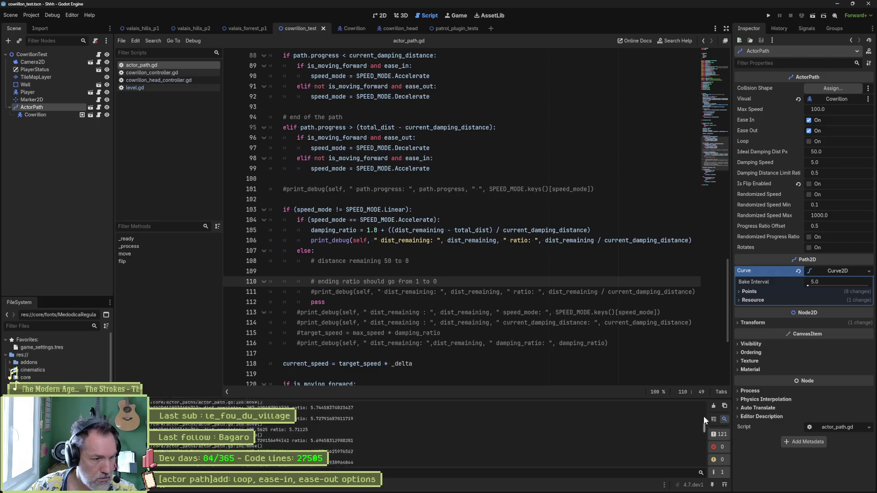
{"action": "key", "text": "F6"}
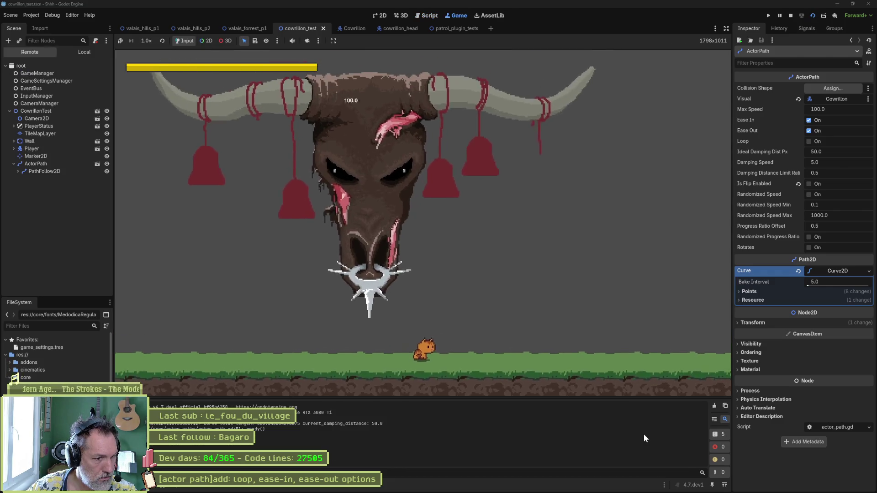
{"action": "key", "text": "F8"}
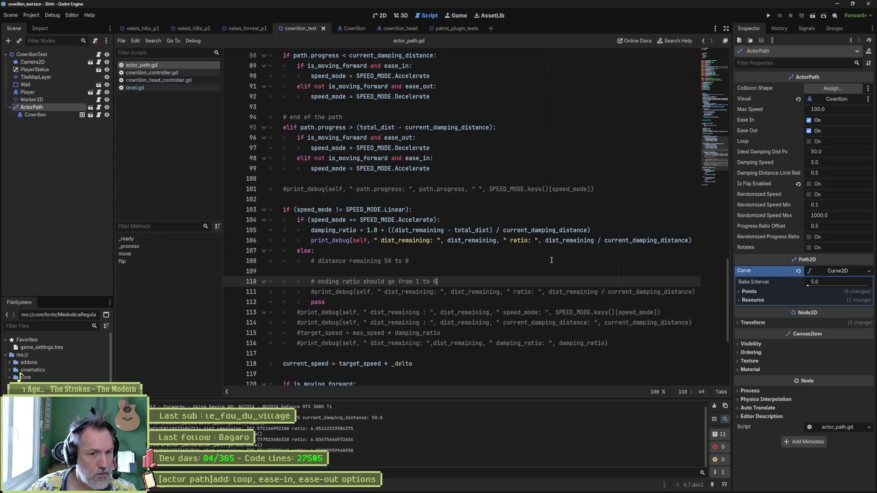
- Inspect damping_ratio and the accelerate print's ratio expression, then test-run the easing
{"action": "double_click", "coordinate": [344, 230]}
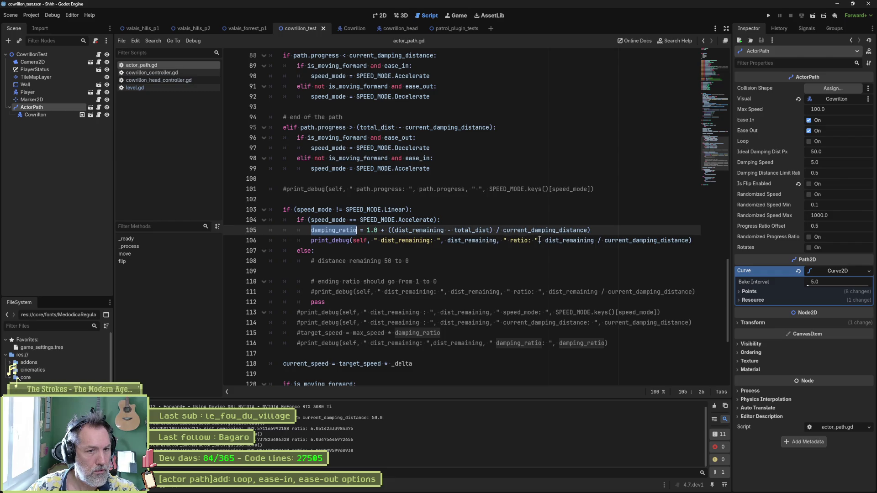
{"action": "left_click_drag", "start_coordinate": [545, 240], "coordinate": [689, 240]}
{"action": "key", "text": "F6"}
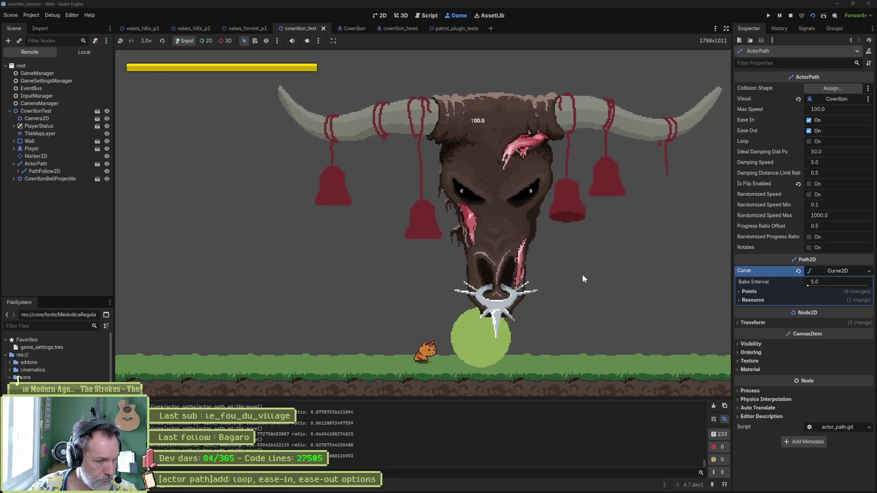
{"action": "key", "text": "F8"}
- Move the 'ending ratio should go from 1 to 0' comment below the non-Linear check
{"action": "left_click_drag", "start_coordinate": [703, 455], "coordinate": [704, 391]}
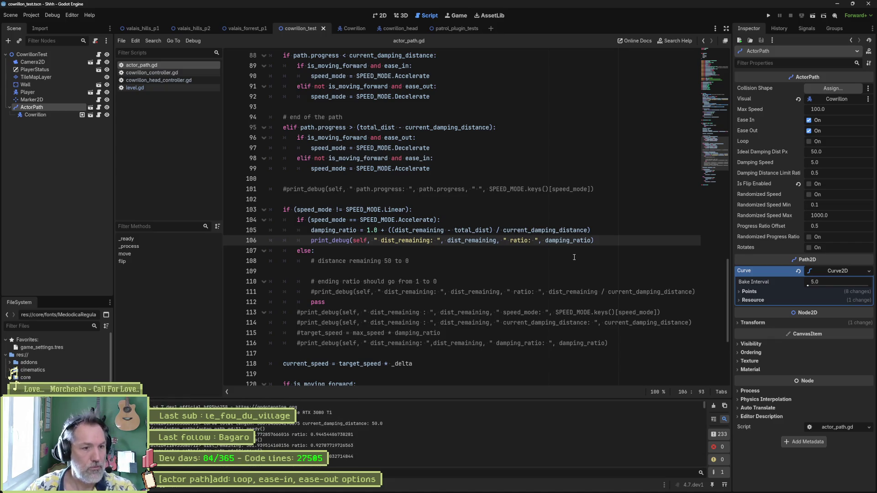
{"action": "left_click", "coordinate": [448, 283]}
{"action": "key", "text": "ctrl+x"}
{"action": "left_click", "coordinate": [453, 207]}
{"action": "key", "text": "ctrl+v"}
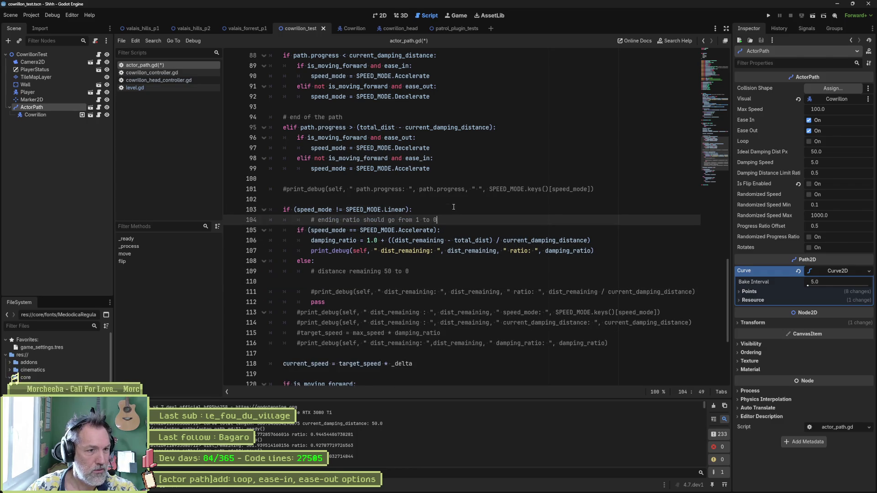
- Outdent the moved comment, disable the accelerate print, re-enable the else-branch print, and test-run
{"action": "key", "text": "shift+Tab"}
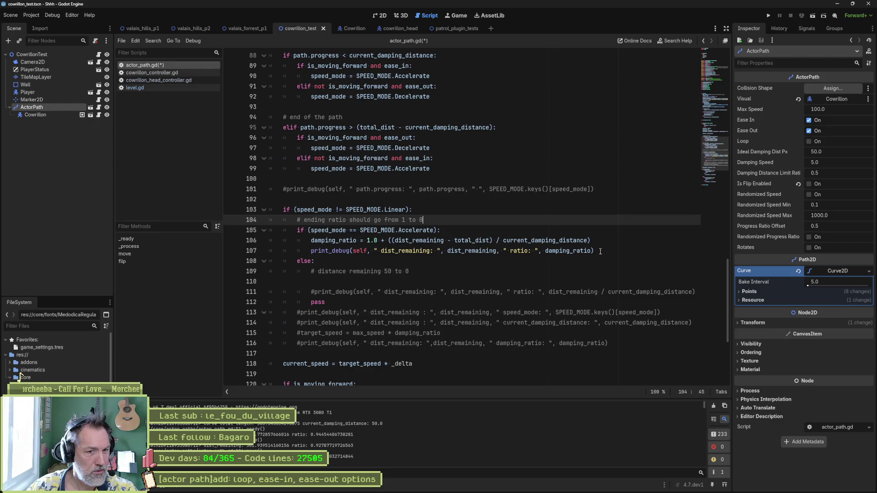
{"action": "left_click", "coordinate": [311, 251]}
{"action": "type", "text": "#"}
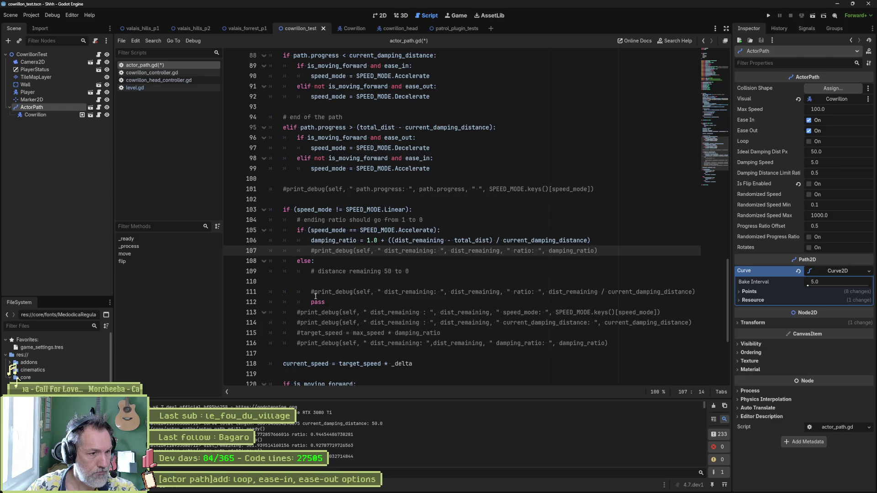
{"action": "left_click", "coordinate": [315, 292]}
{"action": "key", "text": "BackSpace"}
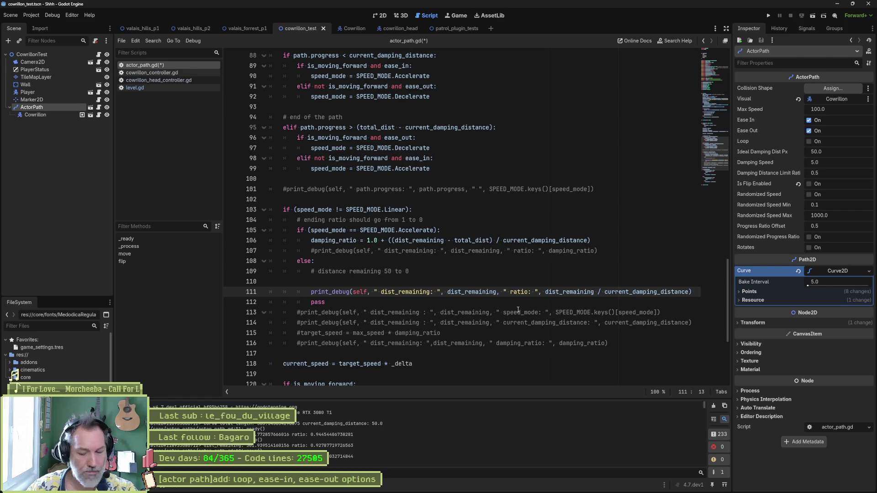
{"action": "key", "text": "F6"}
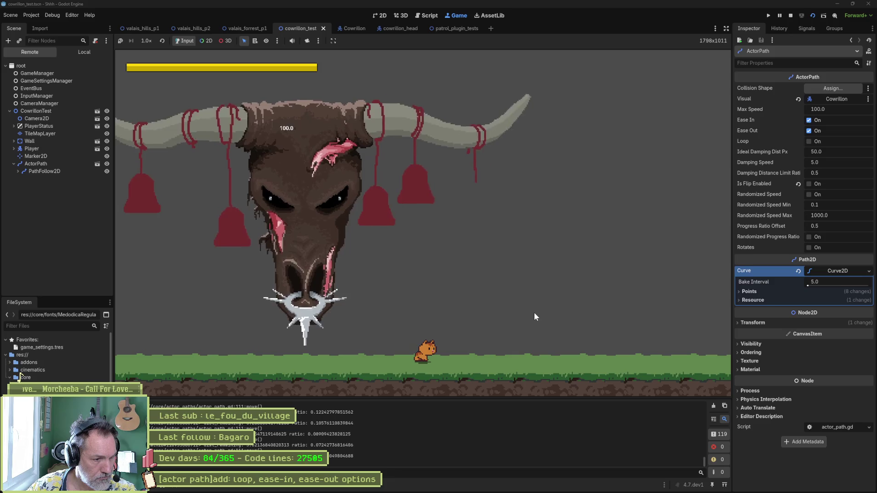
{"action": "key", "text": "F8"}
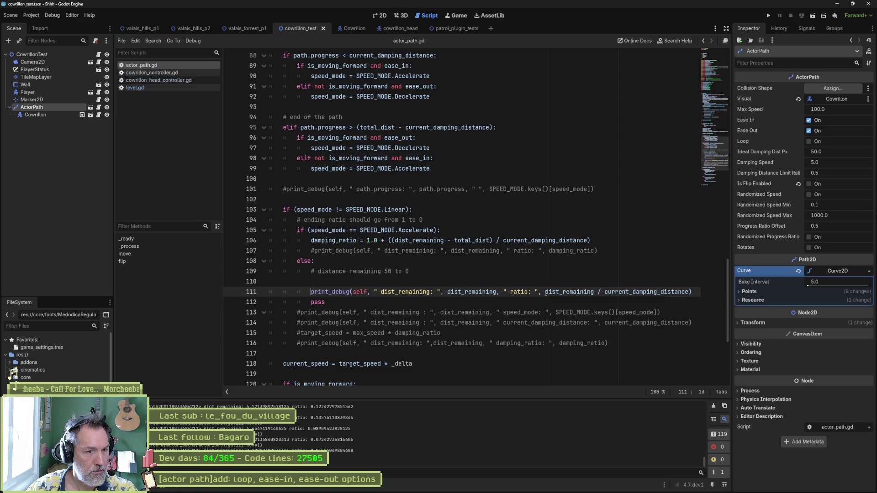
- Copy the damping_ratio line into the else branch as damping_ratio = dist_remaining / current_damping_distance
{"action": "left_click", "coordinate": [590, 240]}
{"action": "key", "text": "shift+Up"}
{"action": "left_click", "coordinate": [524, 281]}
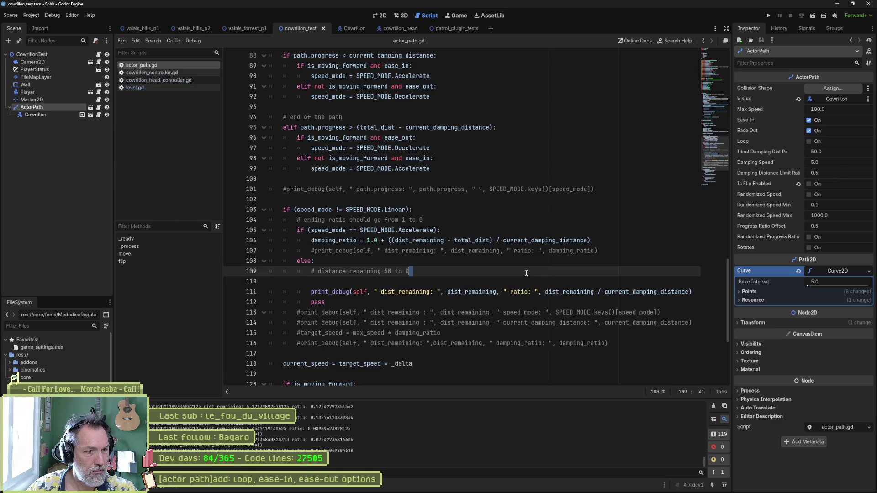
{"action": "key", "text": "ctrl+v"}
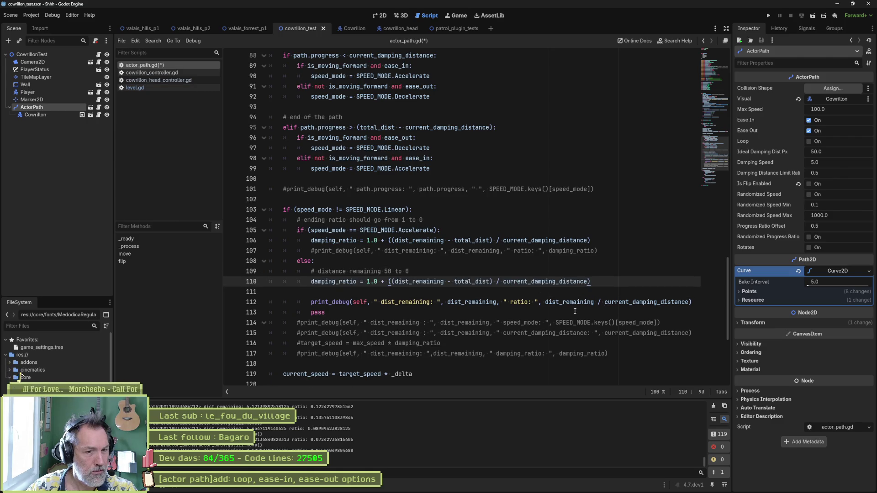
{"action": "left_click_drag", "start_coordinate": [545, 301], "coordinate": [690, 302]}
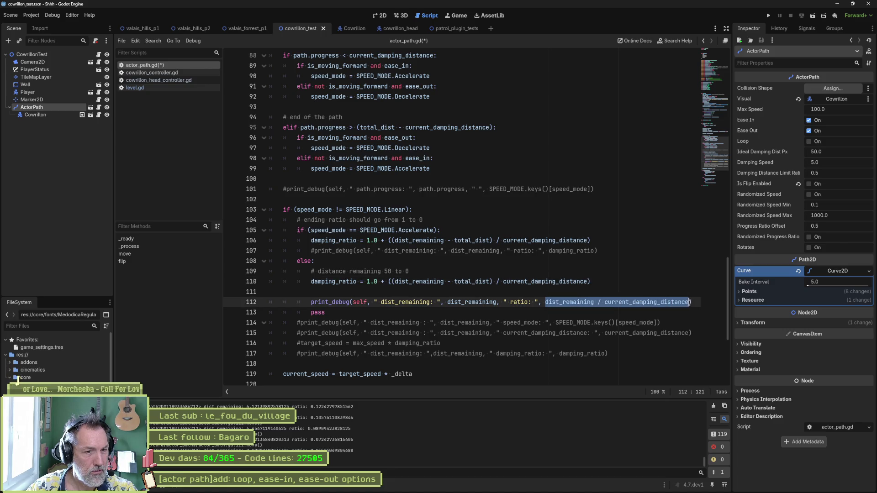
{"action": "key", "text": "ctrl+c"}
{"action": "left_click_drag", "start_coordinate": [367, 282], "coordinate": [591, 282]}
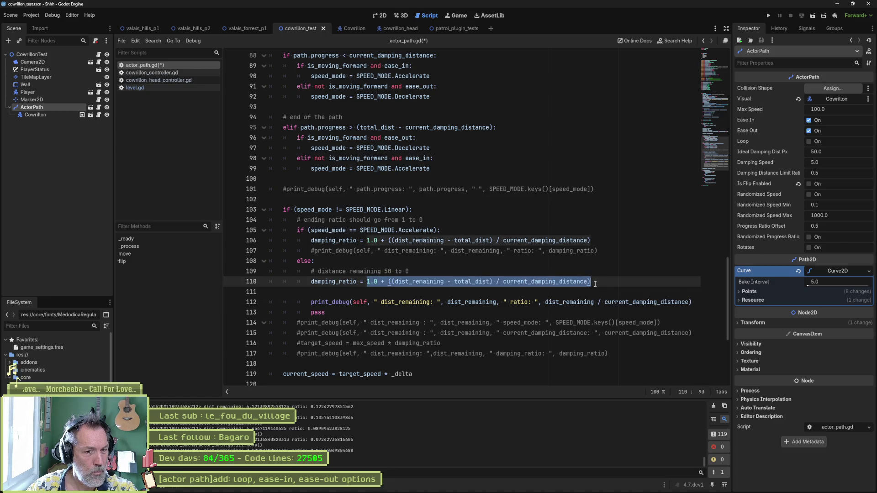
{"action": "key", "text": "ctrl+v"}
- Make the else-branch print_debug output damping_ratio and delete the blank line
{"action": "double_click", "coordinate": [337, 281]}
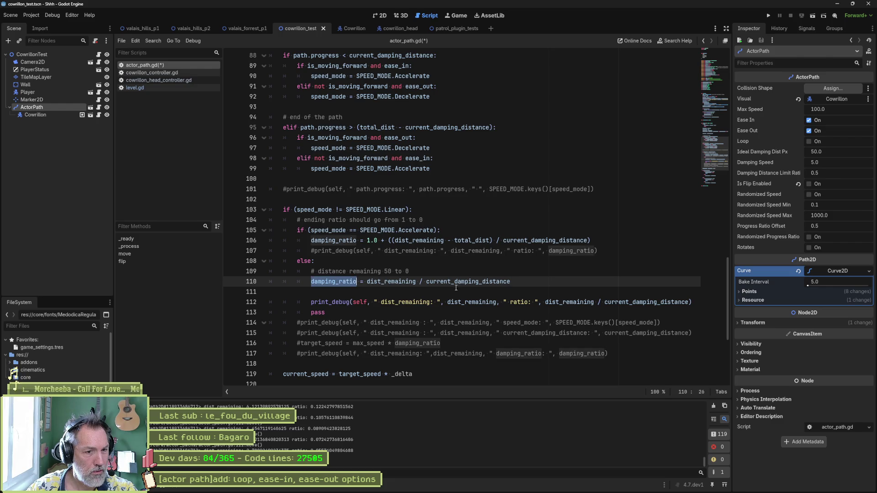
{"action": "double_click", "coordinate": [521, 302]}
{"action": "left_click_drag", "start_coordinate": [545, 302], "coordinate": [690, 302]}
{"action": "key", "text": "ctrl+v"}
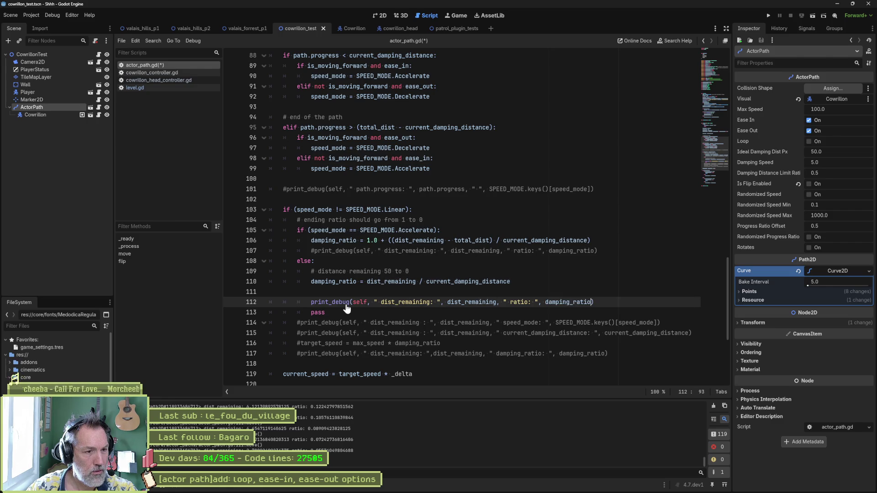
{"action": "left_click", "coordinate": [346, 296]}
{"action": "key", "text": "Delete"}
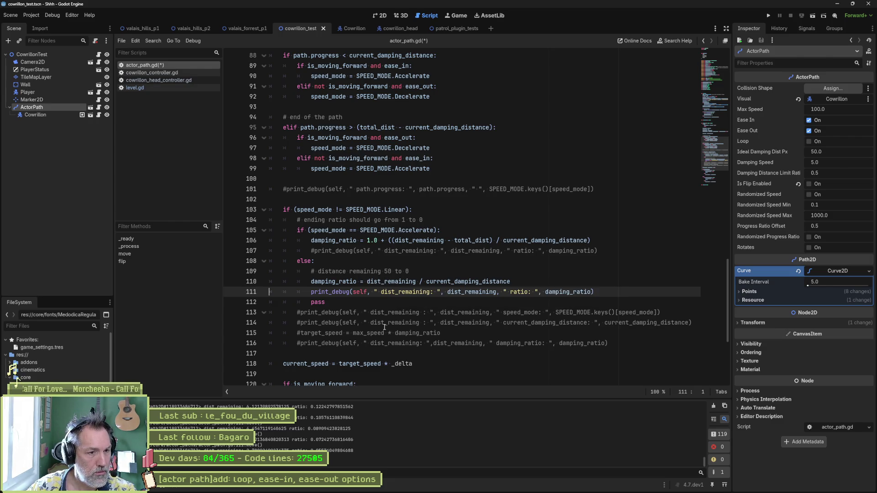
- Re-enable target_speed = max_speed * damping_ratio and test-run the deceleration
{"action": "double_click", "coordinate": [342, 281]}
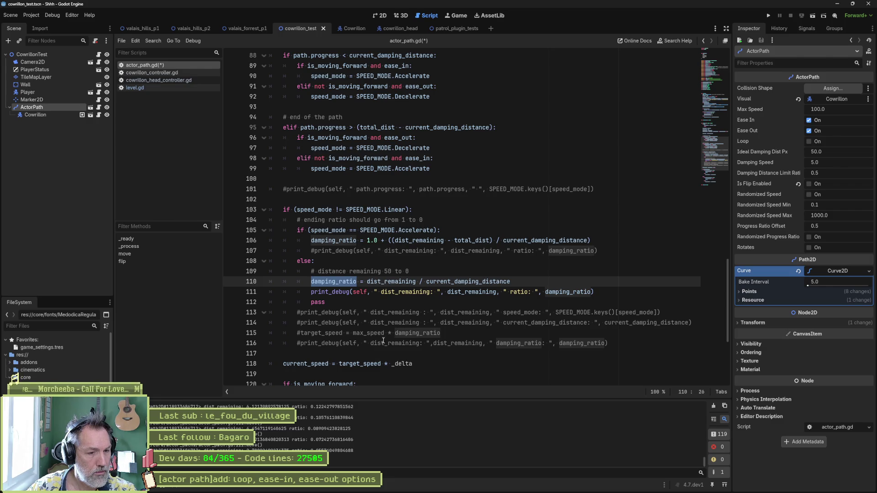
{"action": "left_click", "coordinate": [303, 333]}
{"action": "key", "text": "BackSpace"}
{"action": "key", "text": "F6"}
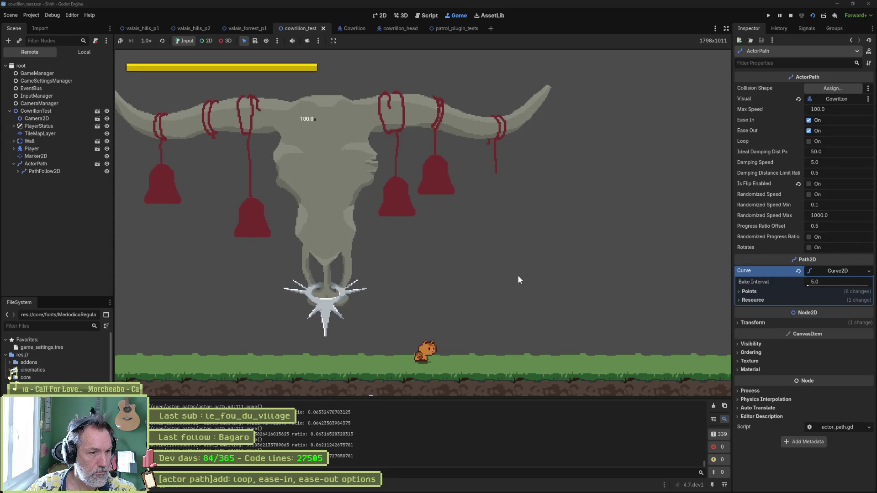
{"action": "key", "text": "F8"}
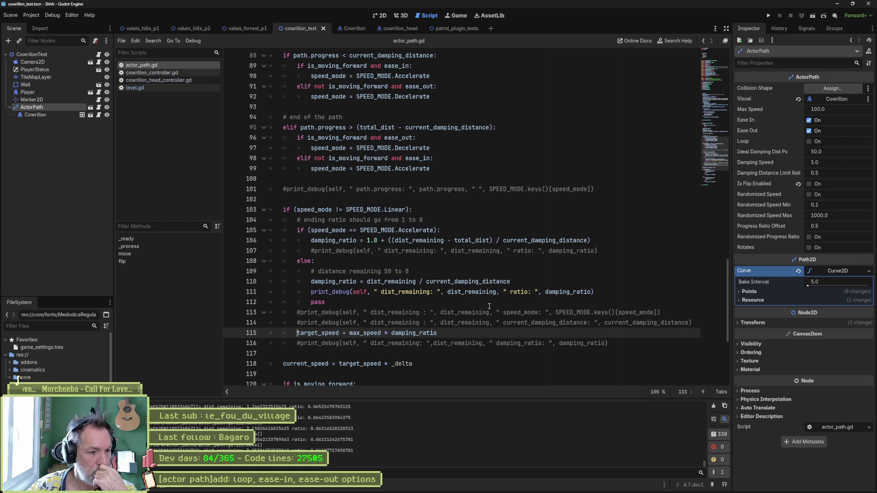
- Invert line 110's ratio by prefixing it with '1.0 - (' and test-run the scene
{"action": "left_click", "coordinate": [368, 282]}
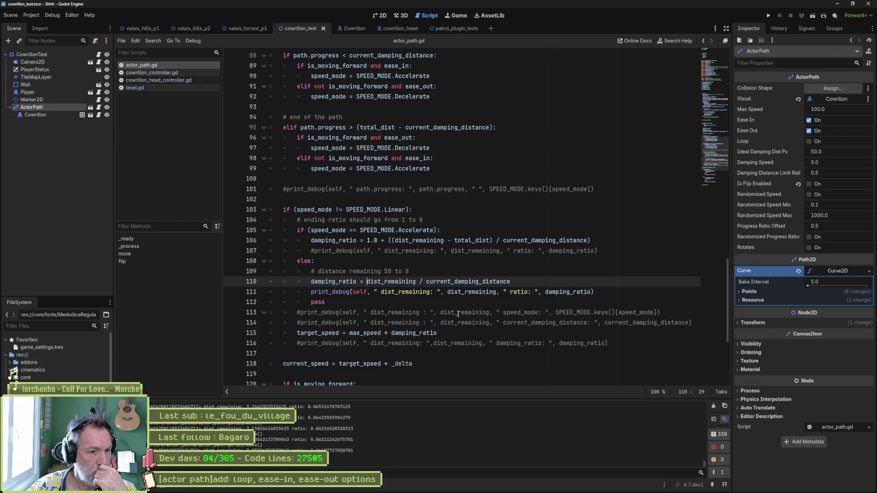
{"action": "left_click", "coordinate": [545, 292]}
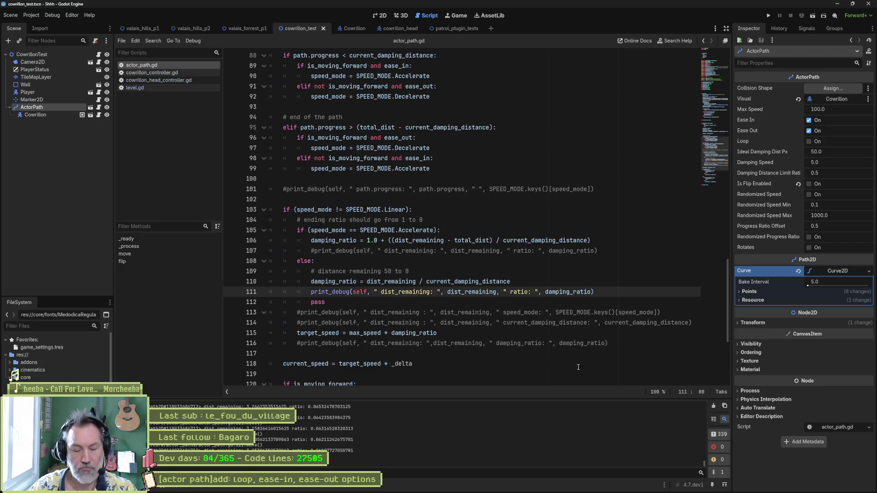
{"action": "left_click", "coordinate": [369, 281]}
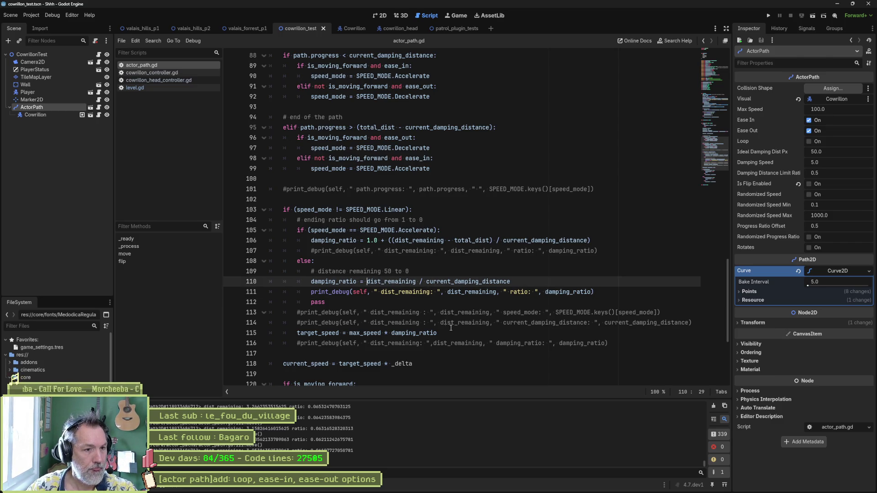
{"action": "type", "text": "1.0 - )"}
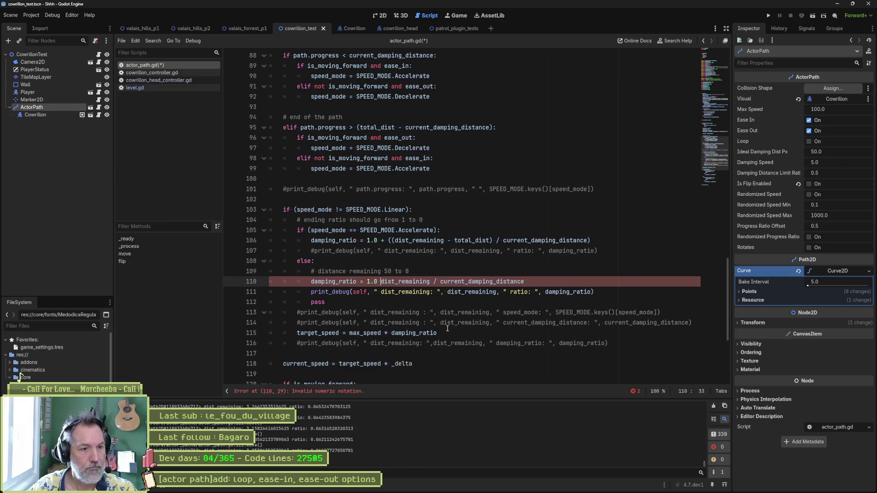
{"action": "key", "text": "BackSpace"}
{"action": "type", "text": "("}
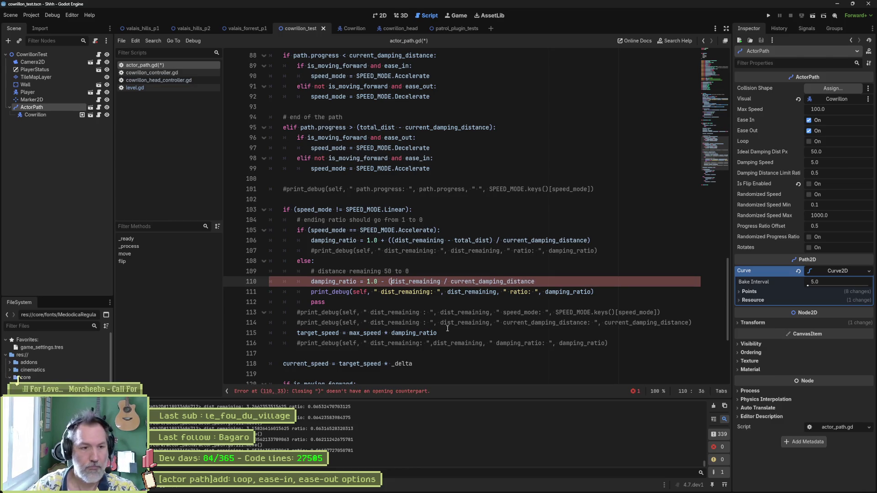
{"action": "type", "text": ")"}
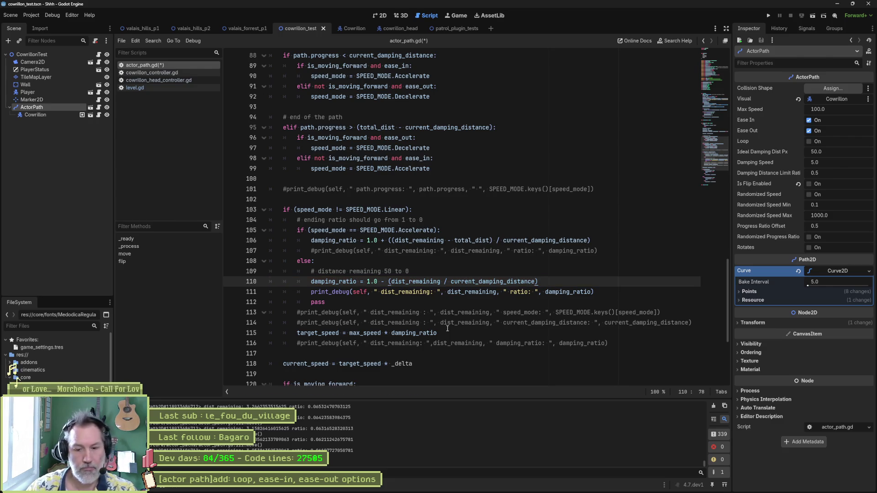
{"action": "key", "text": "F6"}
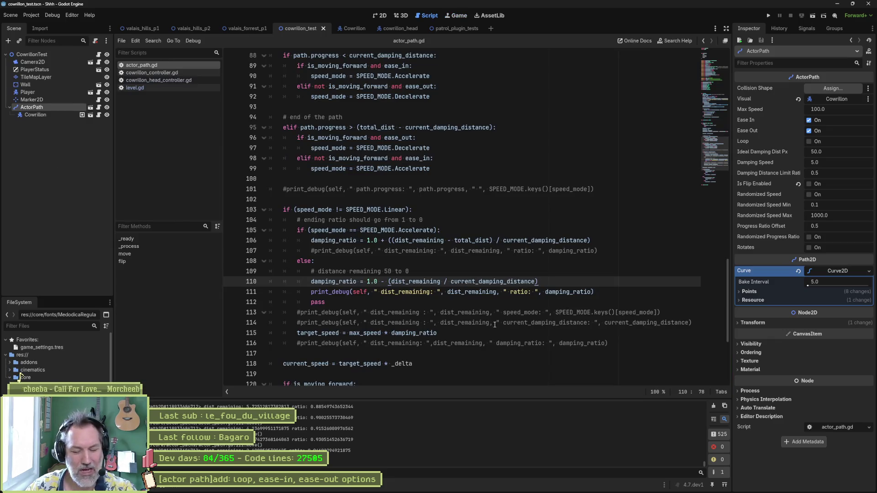
- Remove the added parentheses, then run and stop the scene twice to check the output
{"action": "key", "text": "BackSpace"}
{"action": "key", "text": "ctrl+Left"}
{"action": "key", "text": "ctrl+Left"}
{"action": "key", "text": "ctrl+Left"}
{"action": "key", "text": "BackSpace"}
{"action": "key", "text": "BackSpace"}
{"action": "key", "text": "BackSpace"}
{"action": "key", "text": "BackSpace"}
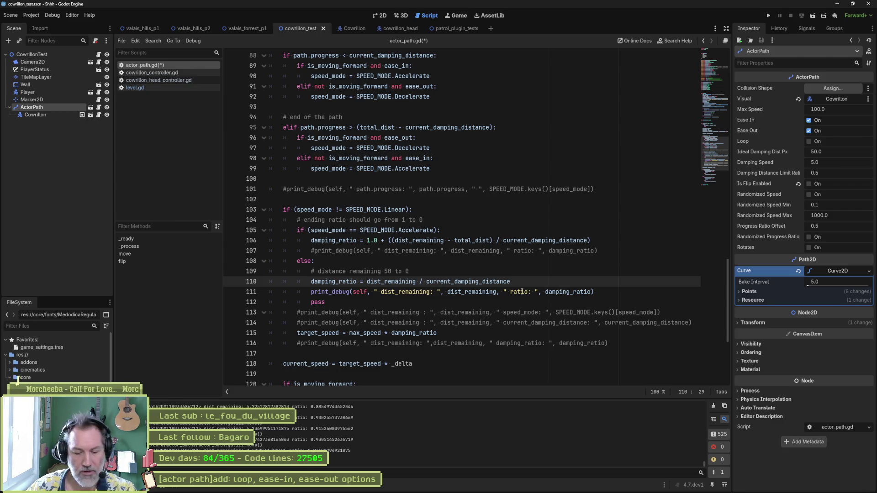
{"action": "key", "text": "F6"}
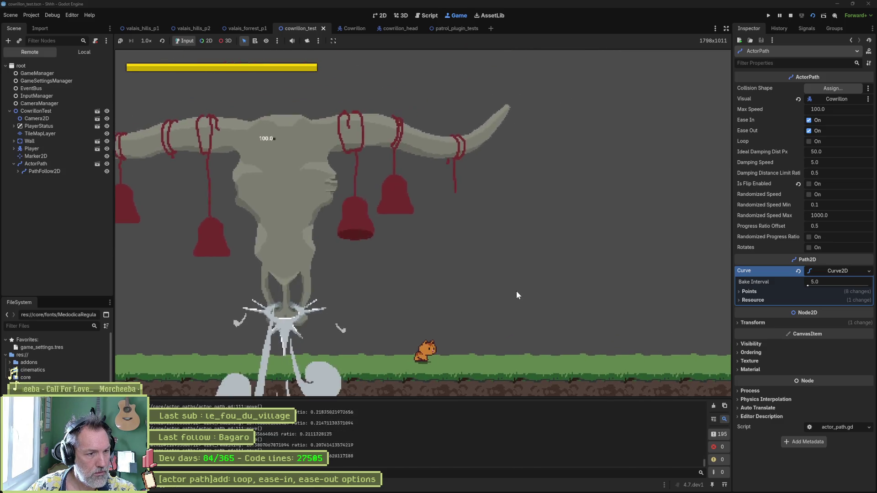
{"action": "key", "text": "F8"}
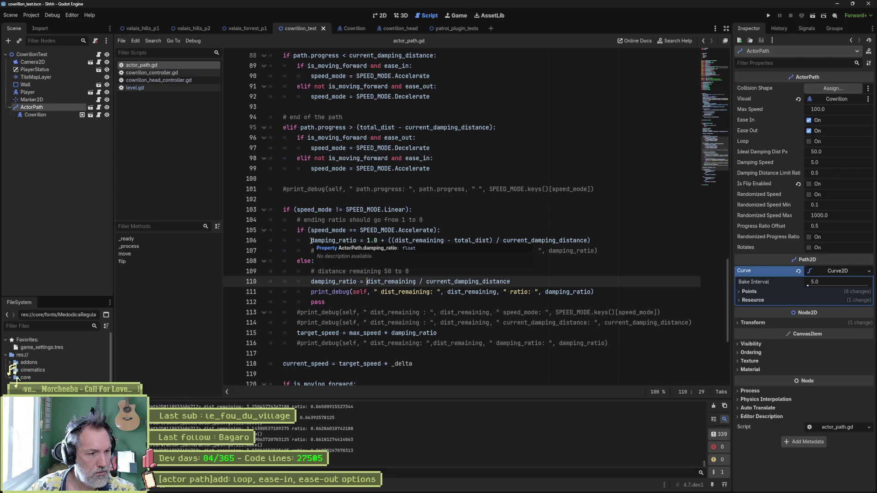
{"action": "key", "text": "F6"}
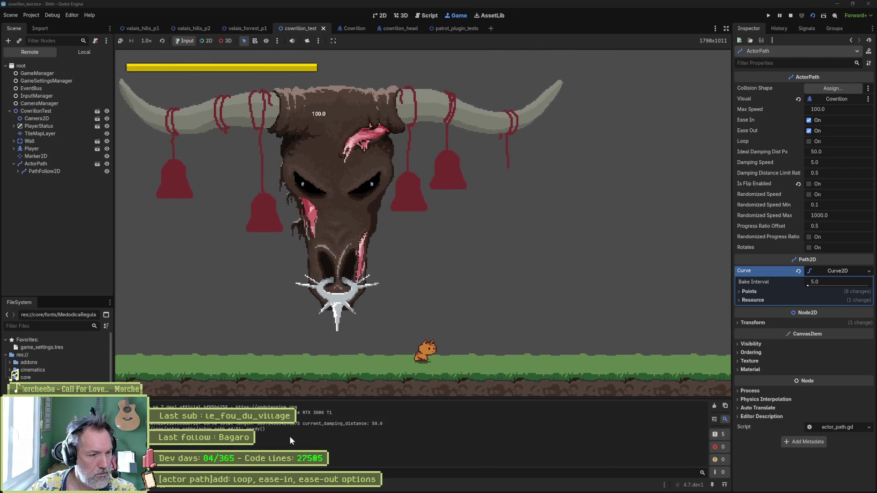
{"action": "key", "text": "F8"}
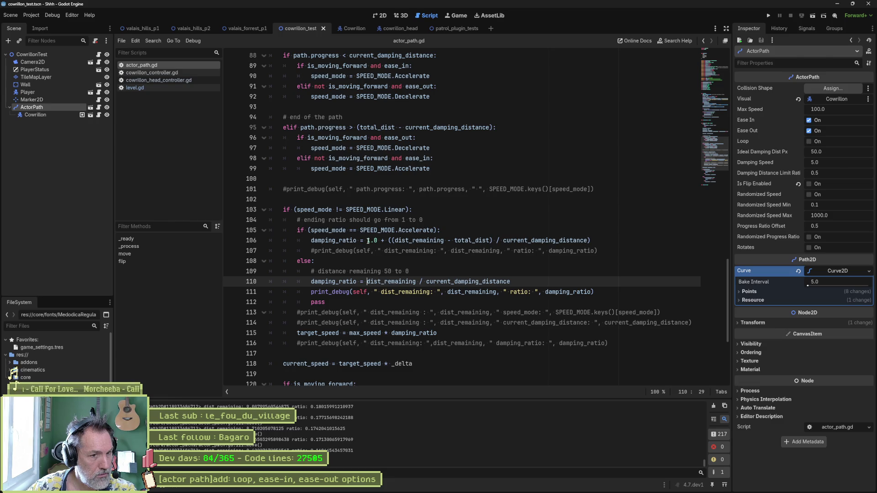
- Comment out the debug print on line 111 and uncomment the one on line 107
{"action": "left_click", "coordinate": [311, 292]}
{"action": "key", "text": "ctrl+k"}
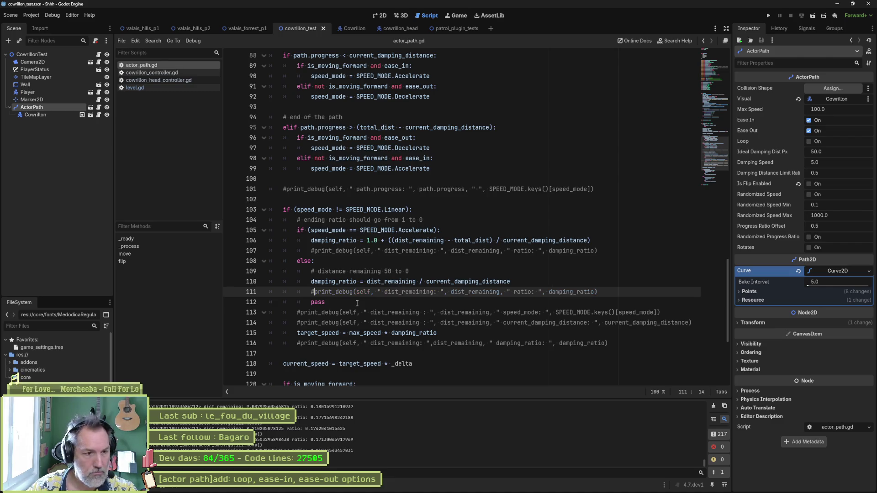
{"action": "left_click", "coordinate": [614, 291], "text": "shift"}
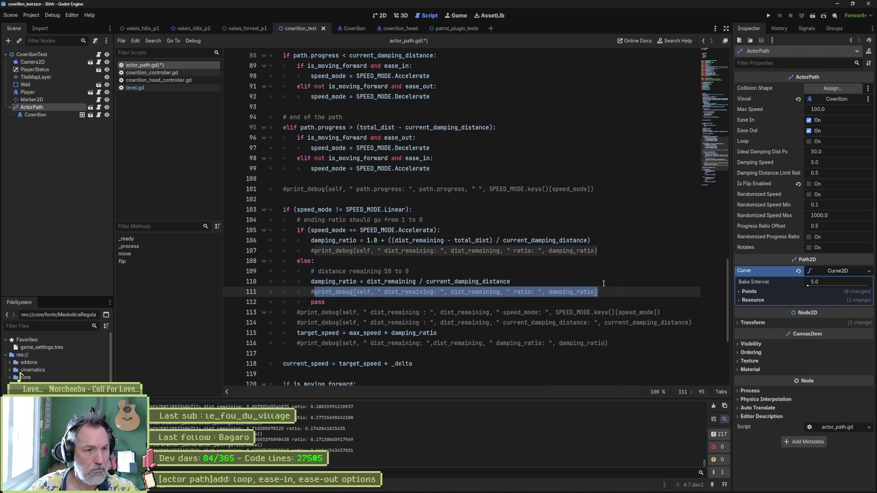
{"action": "left_click", "coordinate": [314, 250]}
{"action": "key", "text": "ctrl+k"}
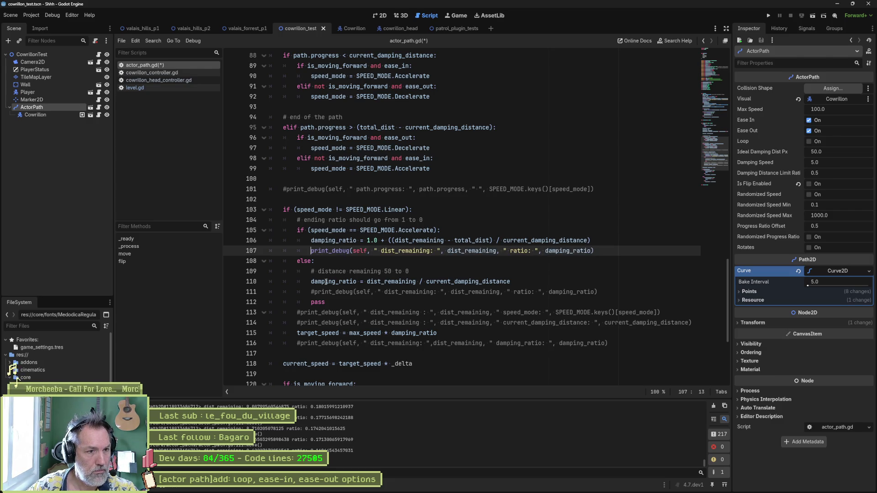
- Label line 107's message with 'Accelerate' and test-run to check the new log
{"action": "double_click", "coordinate": [424, 230]}
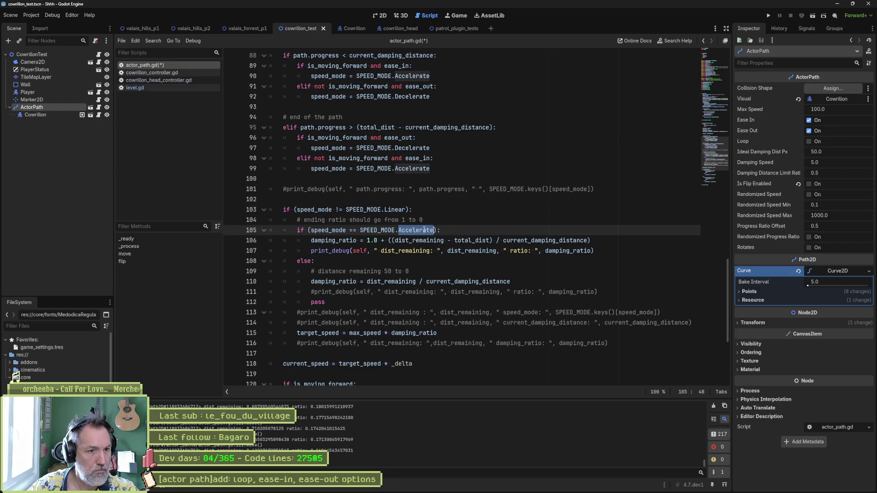
{"action": "key", "text": "ctrl+c"}
{"action": "left_click", "coordinate": [382, 250]}
{"action": "key", "text": "ctrl+v"}
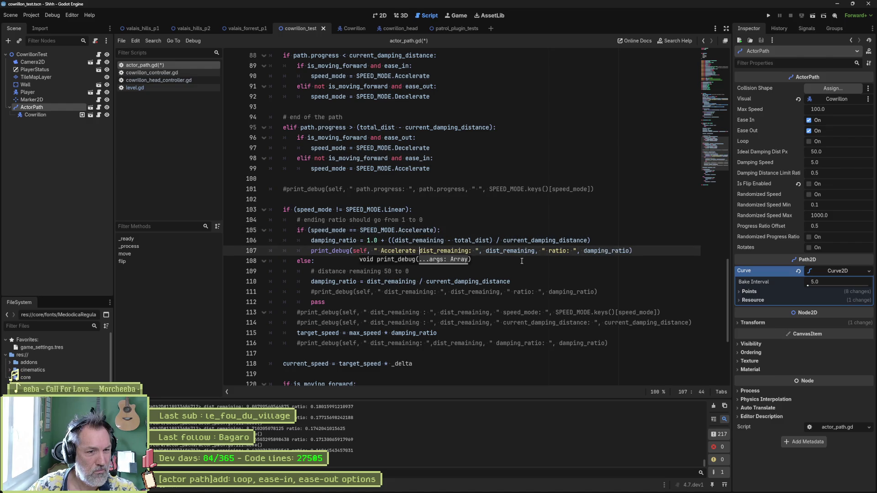
{"action": "left_click", "coordinate": [522, 261]}
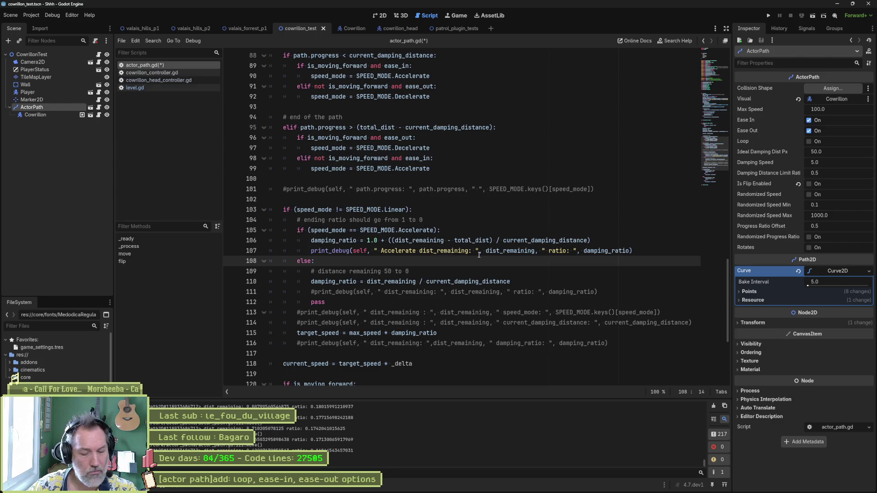
{"action": "key", "text": "F6"}
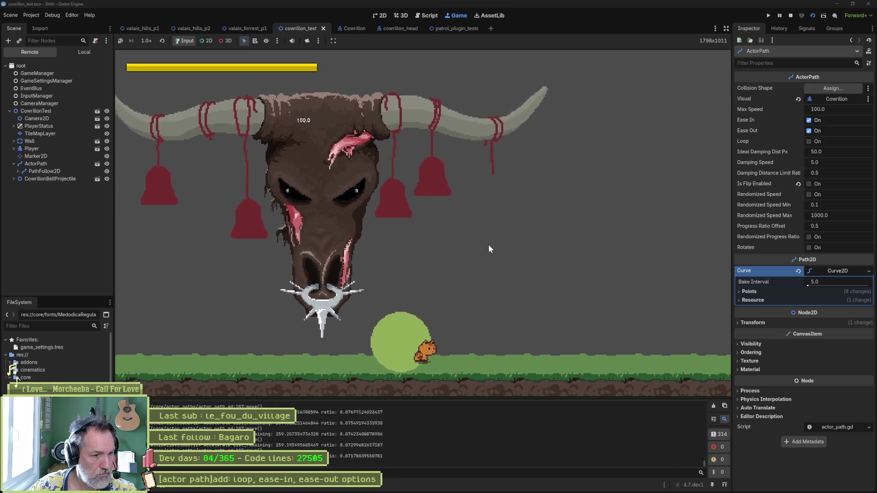
{"action": "key", "text": "F8"}
{"action": "left_click_drag", "start_coordinate": [703, 462], "coordinate": [695, 403]}
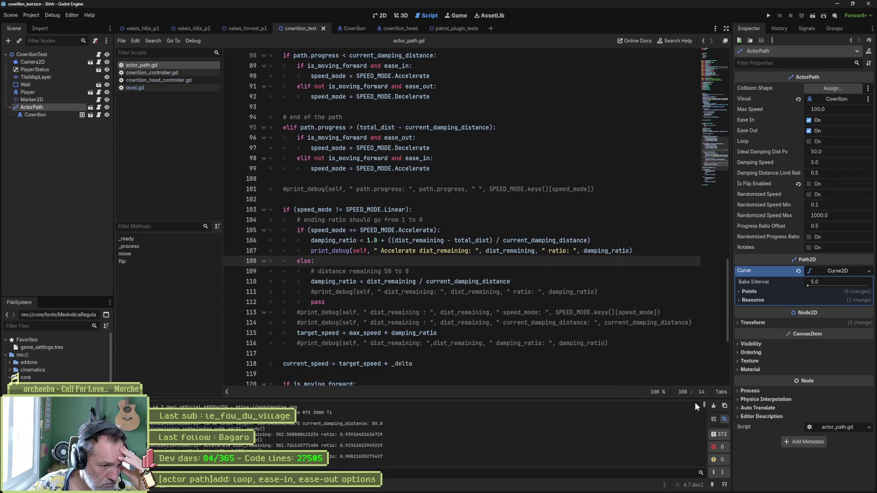
{"action": "left_click_drag", "start_coordinate": [694, 402], "coordinate": [699, 419]}
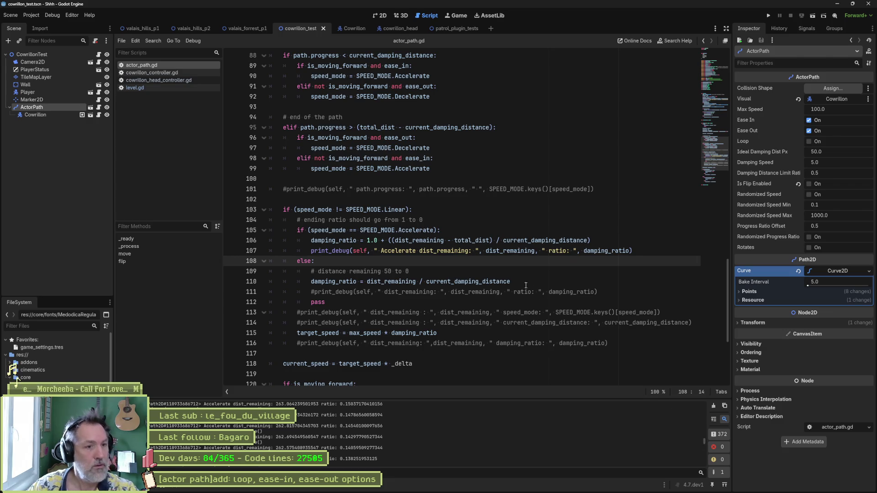
- Log (dist_remaining - total_dist) / current_damping_distance as line 107's ratio and test-run
{"action": "left_click_drag", "start_coordinate": [391, 241], "coordinate": [588, 240]}
{"action": "key", "text": "ctrl+c"}
{"action": "double_click", "coordinate": [607, 250]}
{"action": "key", "text": "ctrl+v"}
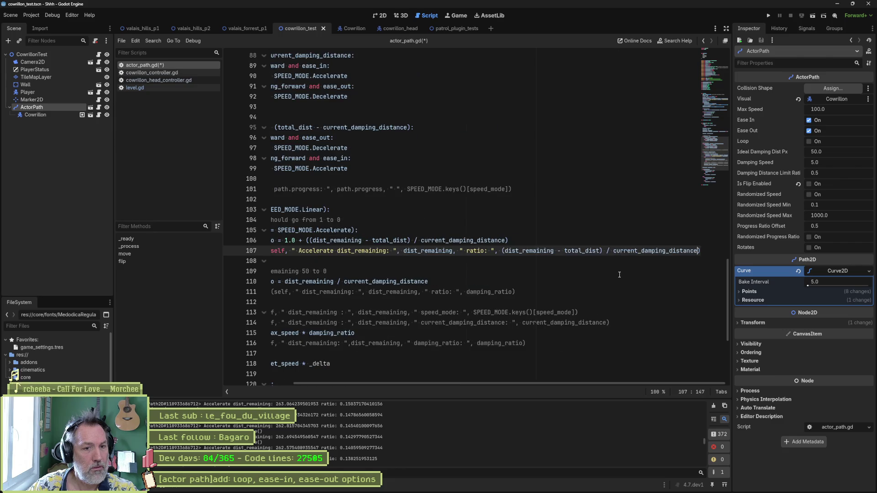
{"action": "key", "text": "F6"}
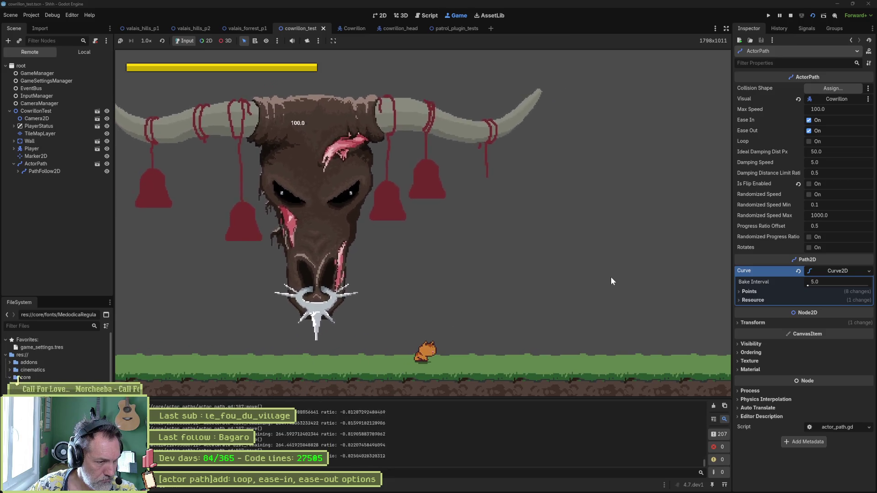
{"action": "key", "text": "F8"}
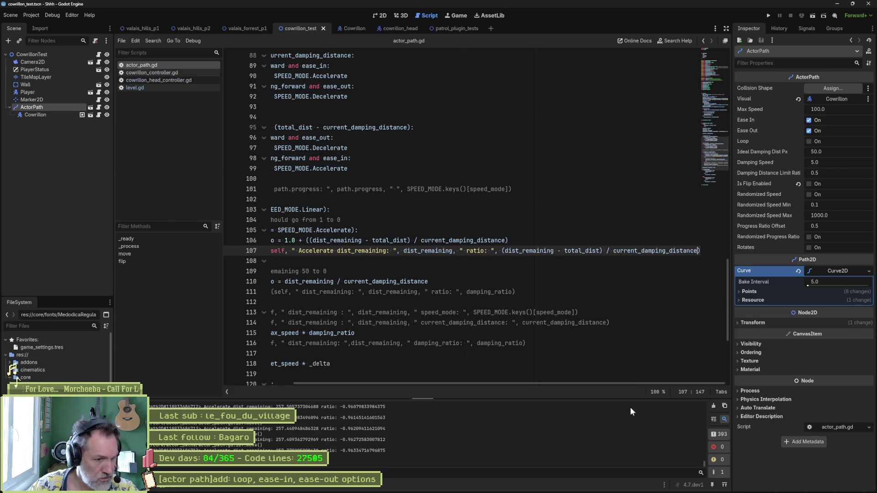
- Move current_damping_distance ahead of the (dist_remaining - total_dist) term on line 107 and test-run
{"action": "mouse_move", "coordinate": [703, 464]}
{"action": "left_mouse_down"}
{"action": "mouse_move", "coordinate": [703, 404]}
{"action": "mouse_move", "coordinate": [711, 472]}
{"action": "left_mouse_up"}
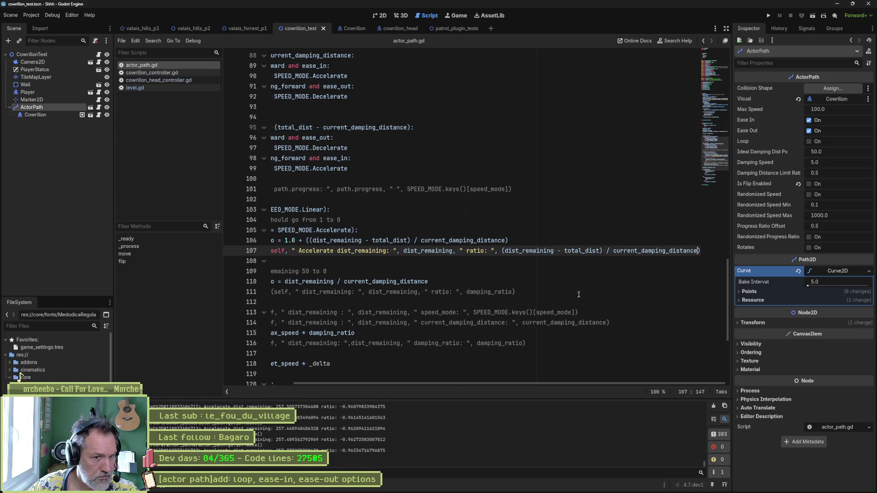
{"action": "left_click", "coordinate": [502, 251]}
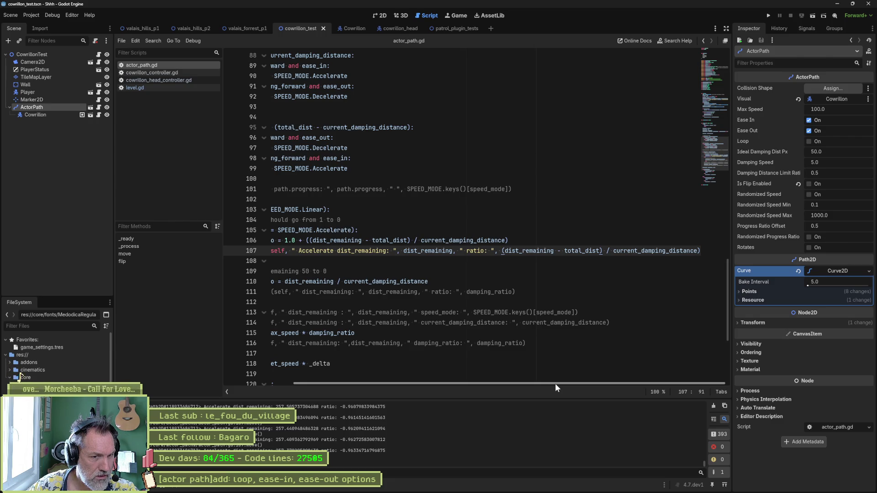
{"action": "double_click", "coordinate": [640, 251]}
{"action": "key", "text": "BackSpace"}
{"action": "key", "text": "BackSpace"}
{"action": "key", "text": "BackSpace"}
{"action": "key", "text": "ctrl+Left"}
{"action": "key", "text": "ctrl+Left"}
{"action": "key", "text": "ctrl+Left"}
{"action": "key", "text": "ctrl+v"}
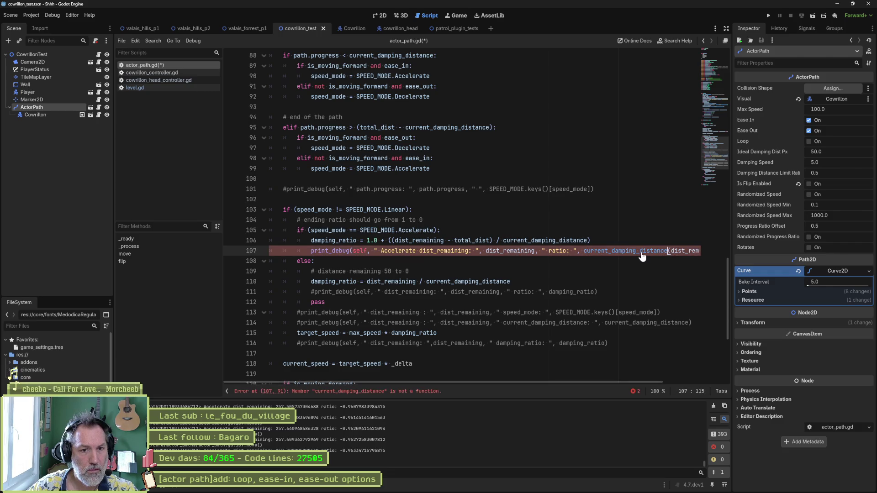
{"action": "type", "text": ","}
{"action": "key", "text": "F6"}
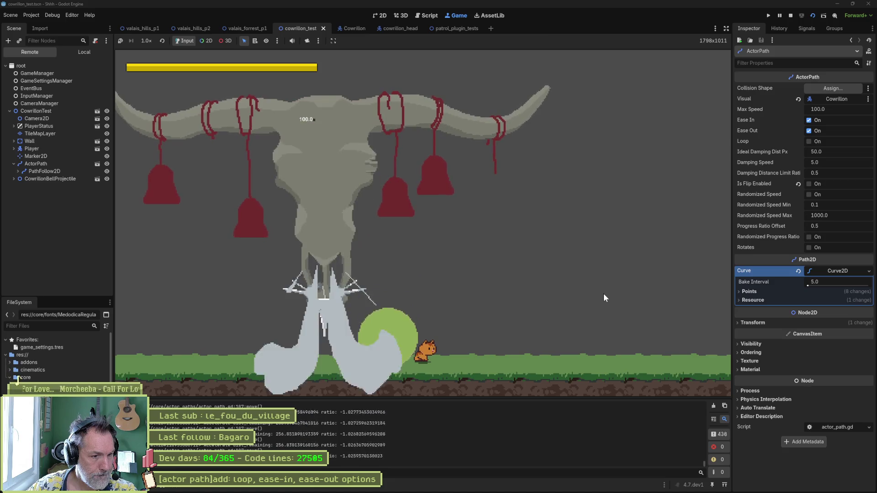
{"action": "key", "text": "F8"}
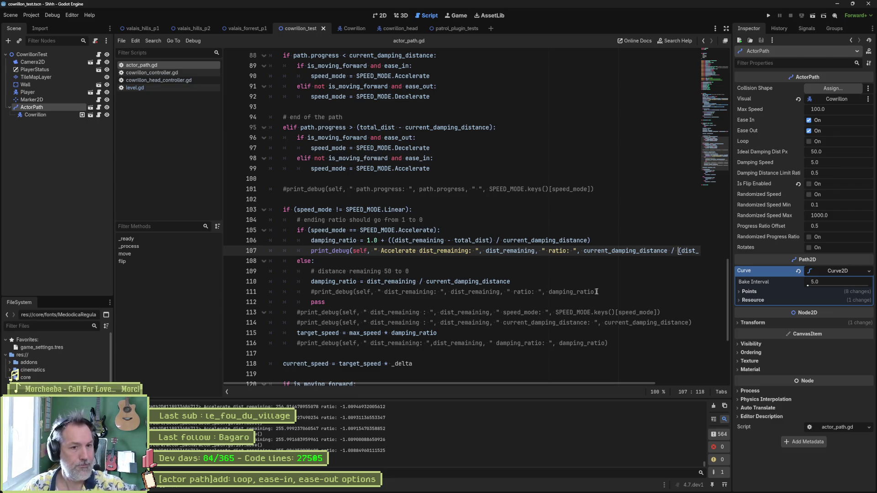
- Comment out line 106's damping_ratio calculation with '#', then run and stop the scene
{"action": "left_click", "coordinate": [313, 240]}
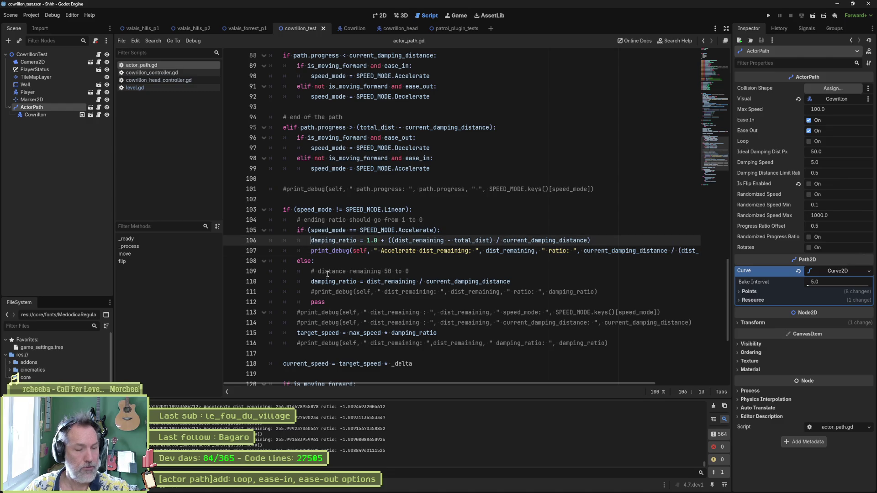
{"action": "type", "text": "#"}
{"action": "key", "text": "F6"}
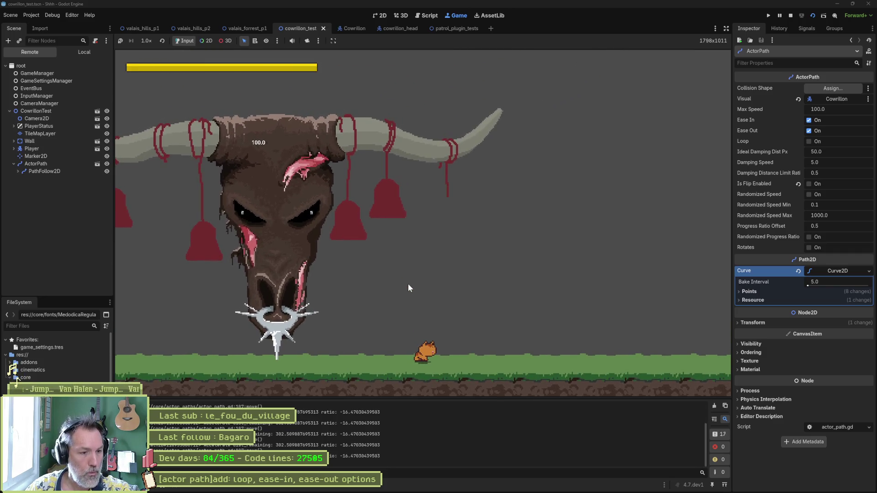
{"action": "key", "text": "F8"}
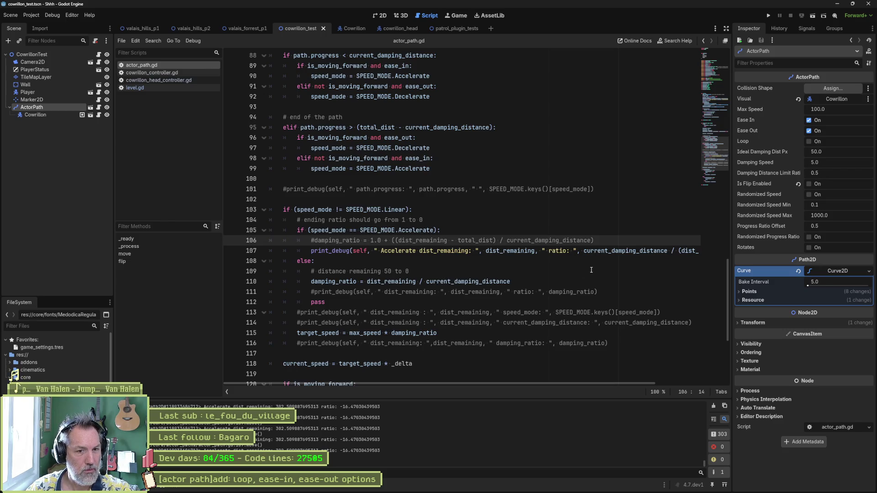
{"action": "left_click_drag", "start_coordinate": [591, 383], "coordinate": [670, 382]}
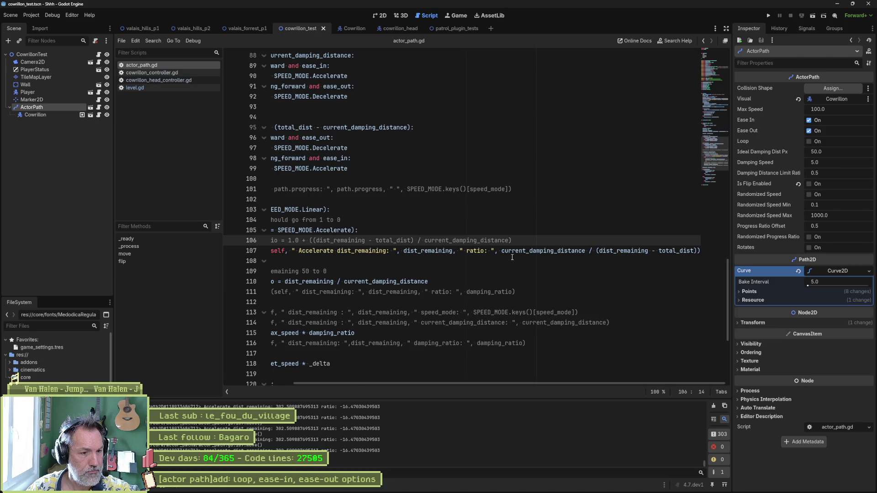
- Review (dist_remaining - total_dist) on line 106, then go to the target_speed line 115
{"action": "left_click_drag", "start_coordinate": [501, 383], "coordinate": [424, 382]}
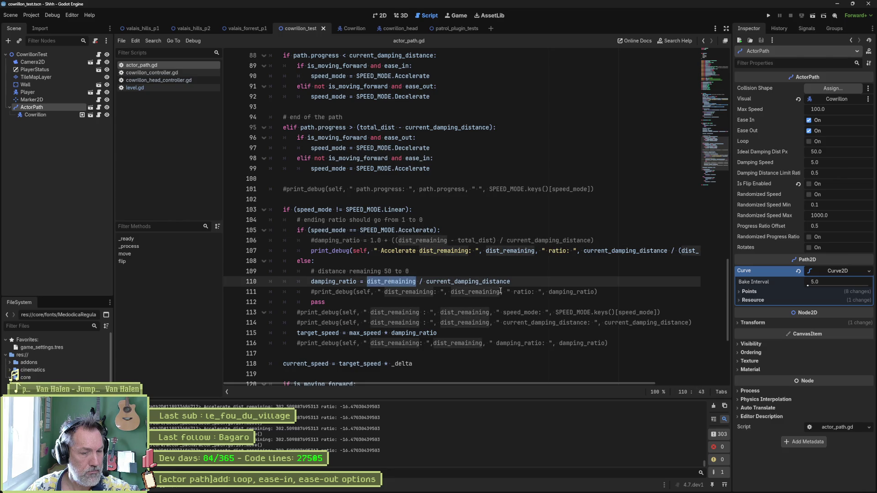
{"action": "left_click", "coordinate": [397, 240]}
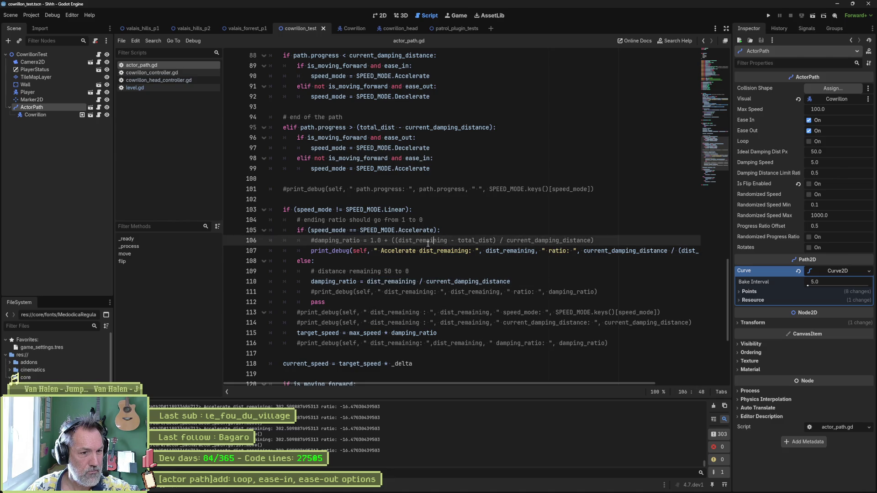
{"action": "left_click_drag", "start_coordinate": [396, 240], "coordinate": [496, 240]}
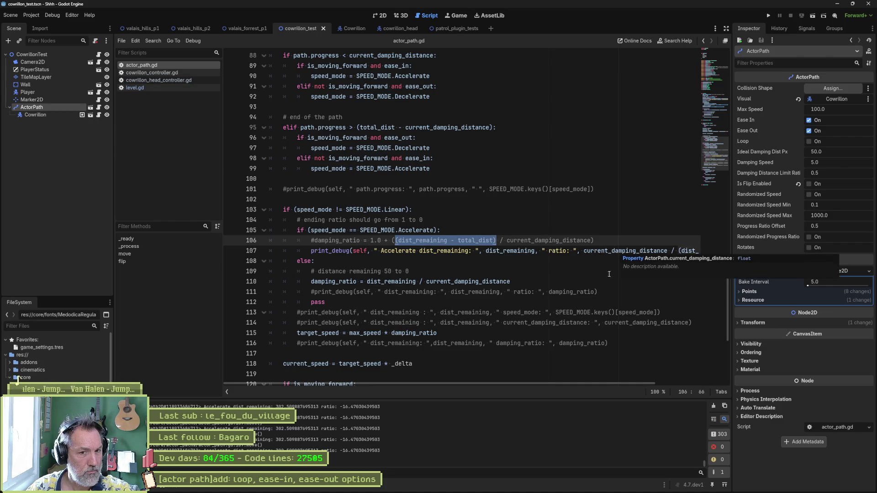
{"action": "left_click_drag", "start_coordinate": [602, 384], "coordinate": [671, 383]}
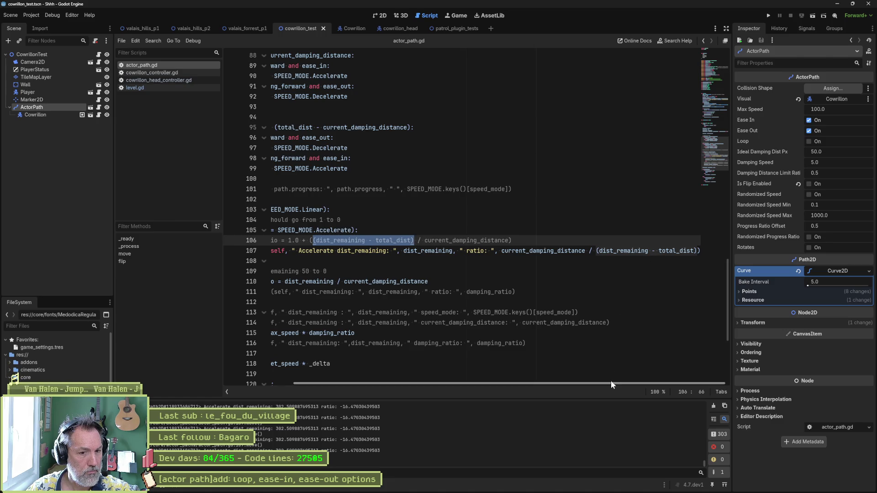
{"action": "left_click_drag", "start_coordinate": [610, 383], "coordinate": [569, 387]}
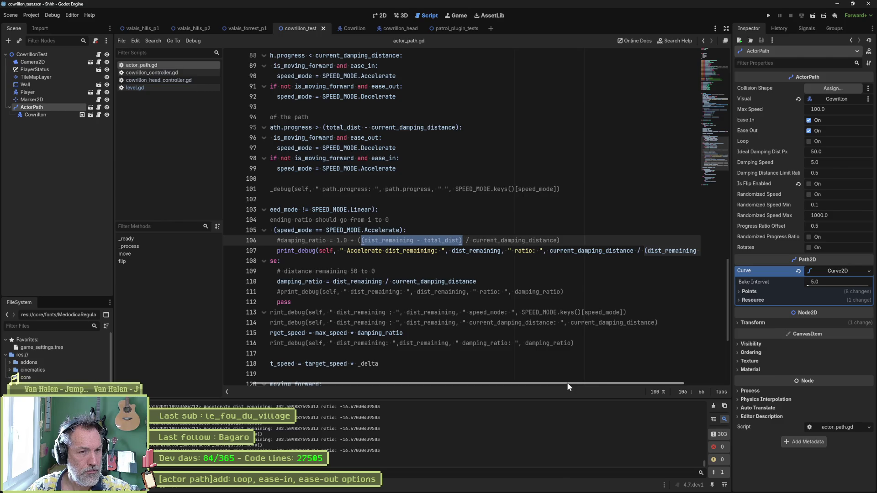
{"action": "left_click_drag", "start_coordinate": [566, 382], "coordinate": [539, 382]}
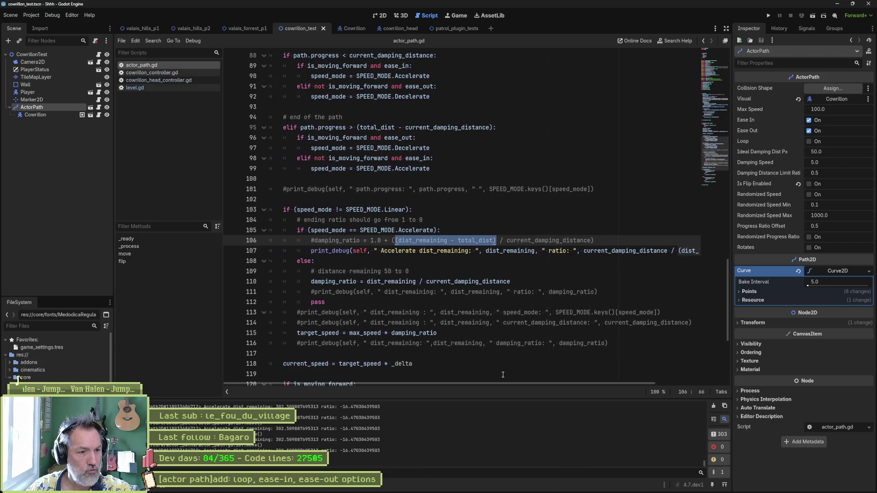
{"action": "left_click", "coordinate": [288, 333]}
- Comment out the target_speed = max_speed * damping_ratio line with '#'
{"action": "type", "text": "#"}
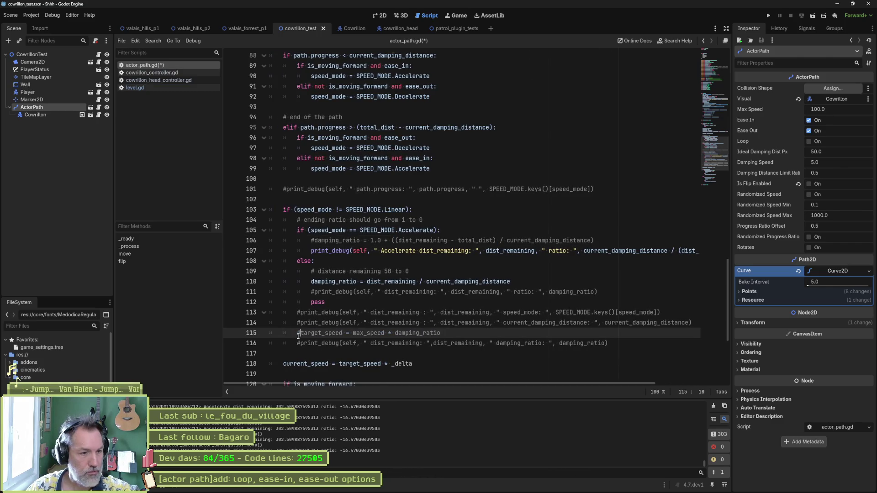
{"action": "left_click_drag", "start_coordinate": [380, 383], "coordinate": [387, 386]}
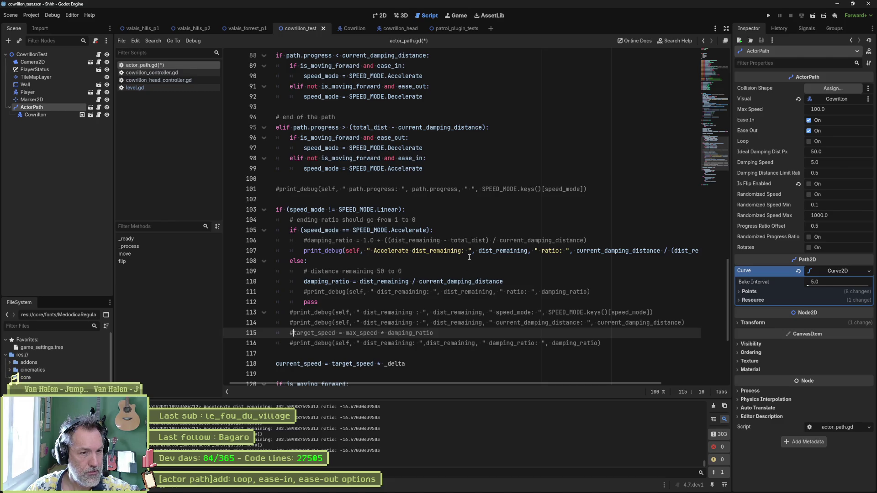
{"action": "double_click", "coordinate": [494, 251]}
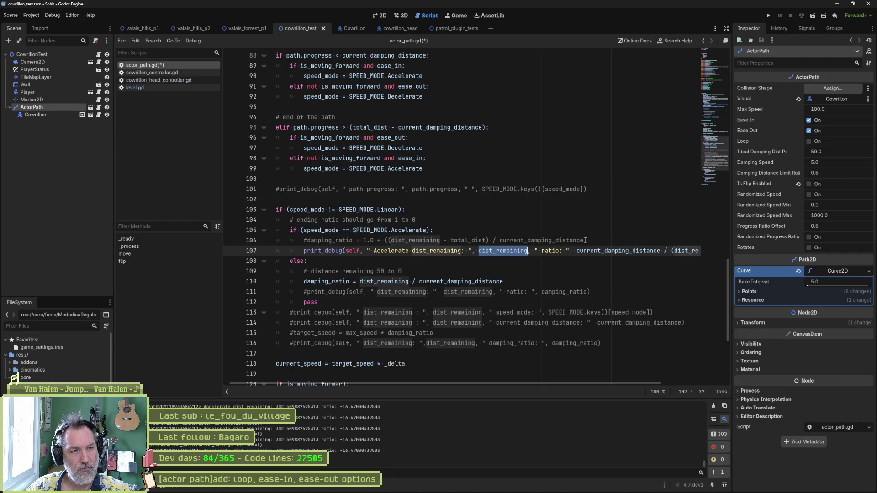
- Use (dist_remaining - total_dist) as the accelerate print's label and value, then run the scene
{"action": "left_click", "coordinate": [509, 242]}
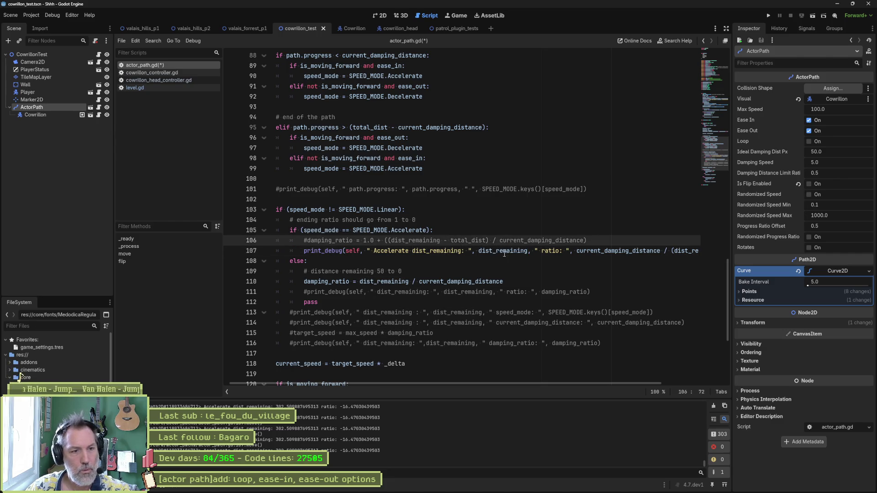
{"action": "left_click_drag", "start_coordinate": [387, 241], "coordinate": [489, 242]}
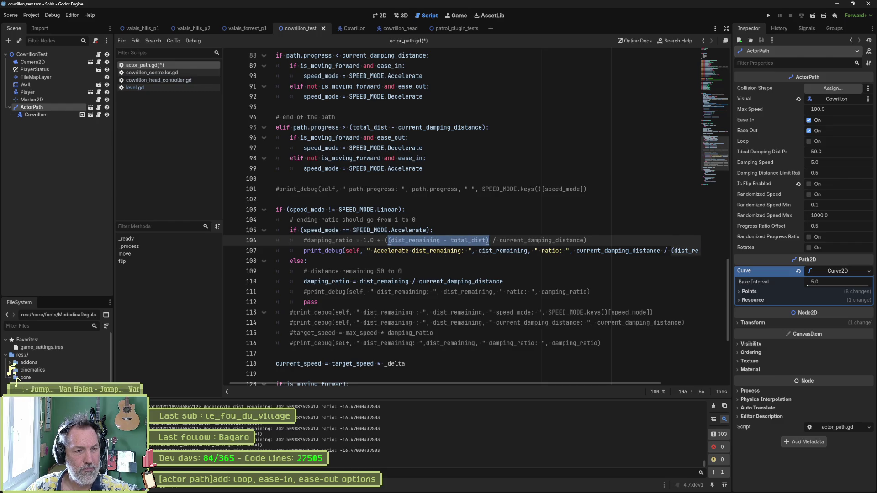
{"action": "key", "text": "ctrl+c"}
{"action": "left_click_drag", "start_coordinate": [374, 253], "coordinate": [754, 250]}
{"action": "key", "text": "ctrl+v"}
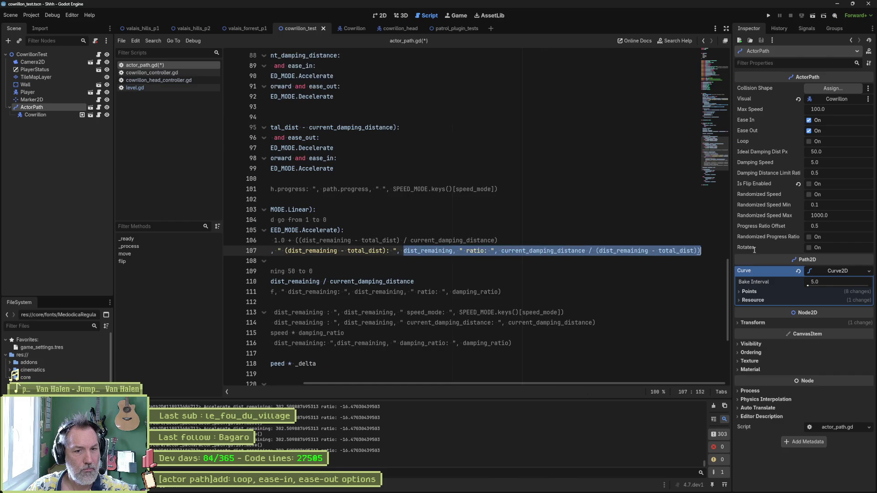
{"action": "key", "text": "ctrl+v"}
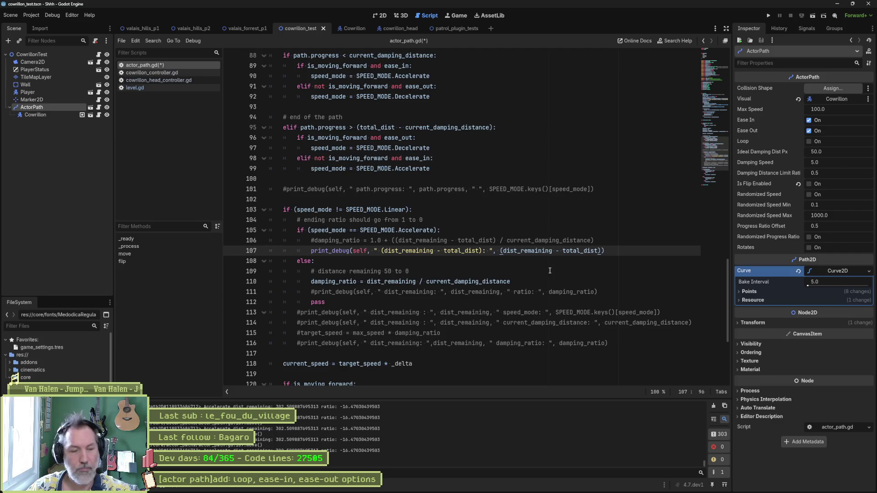
{"action": "key", "text": "F6"}
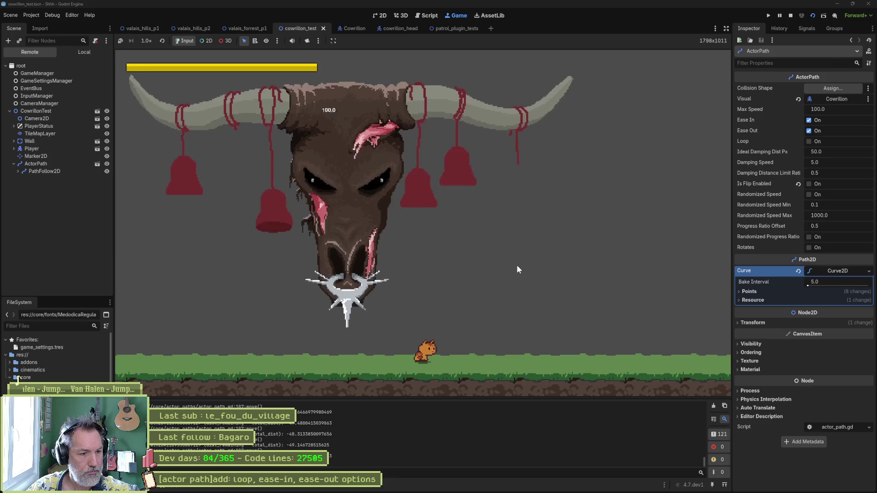
- Stop the game and swap the print_debug value to (total_dist - dist_remaining)
{"action": "key", "text": "F8"}
{"action": "mouse_move", "coordinate": [703, 464]}
{"action": "left_mouse_down"}
{"action": "mouse_move", "coordinate": [708, 400]}
{"action": "mouse_move", "coordinate": [715, 475]}
{"action": "left_mouse_up"}
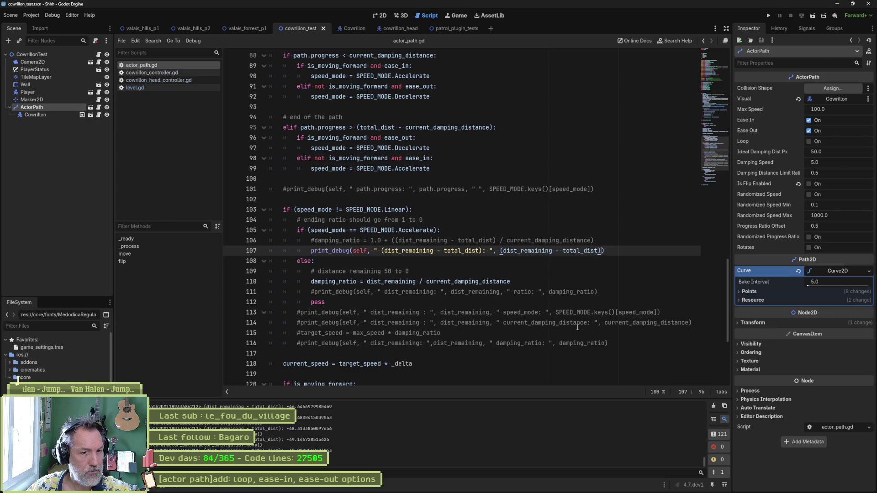
{"action": "double_click", "coordinate": [583, 250]}
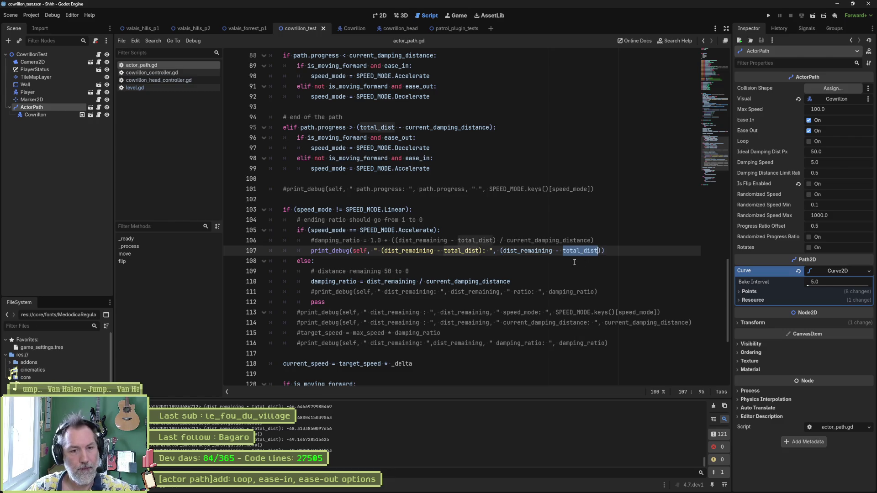
{"action": "left_click", "coordinate": [502, 251]}
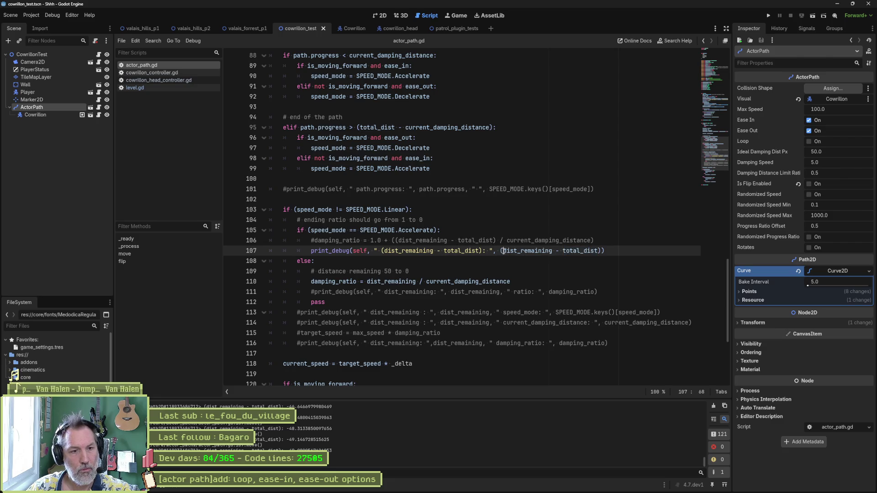
{"action": "key", "text": "ctrl+v"}
{"action": "type", "text": "-"}
{"action": "key", "text": "Delete"}
{"action": "key", "text": "Delete"}
{"action": "key", "text": "Delete"}
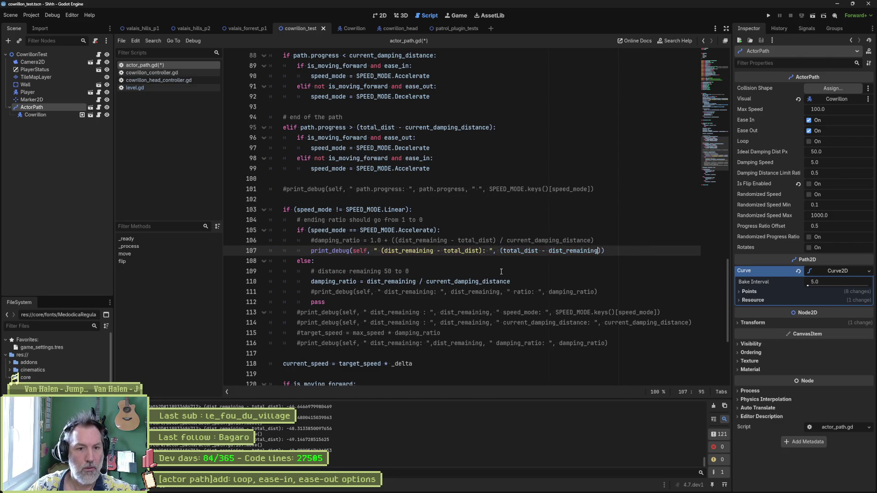
- Test-run the scene with F6 and stop it with F8
{"action": "key", "text": "F6"}
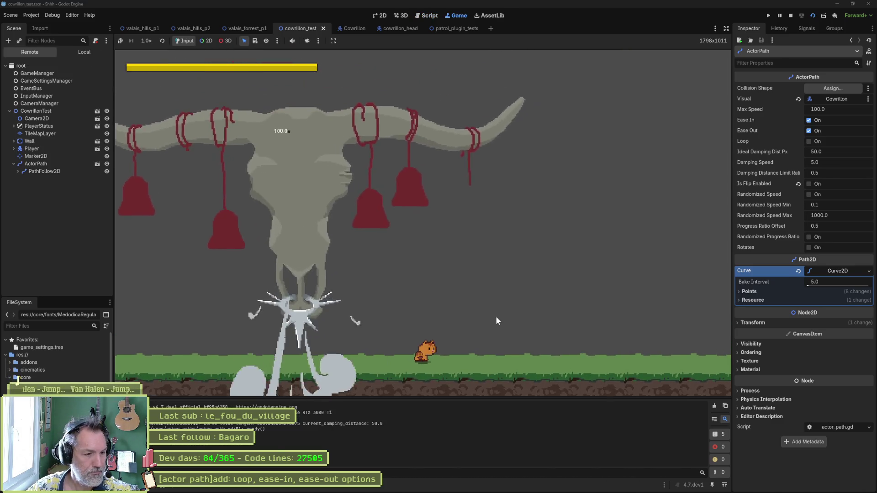
{"action": "key", "text": "F8"}
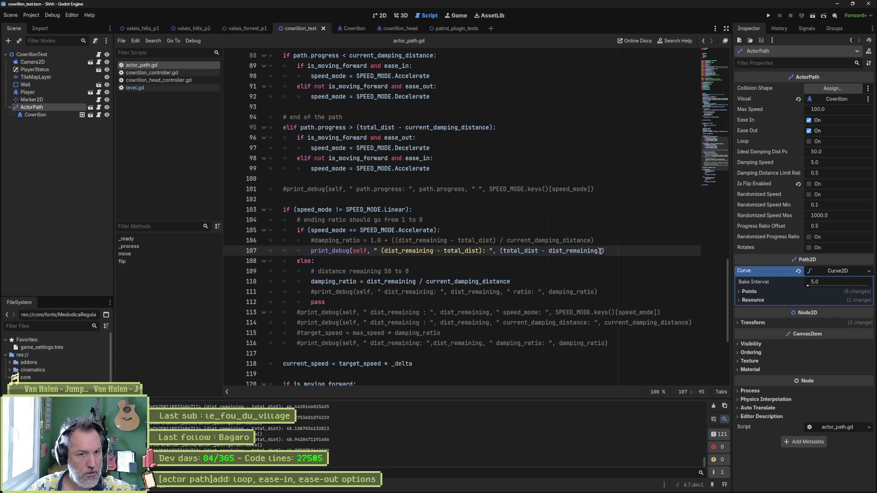
{"action": "key", "text": "Home"}
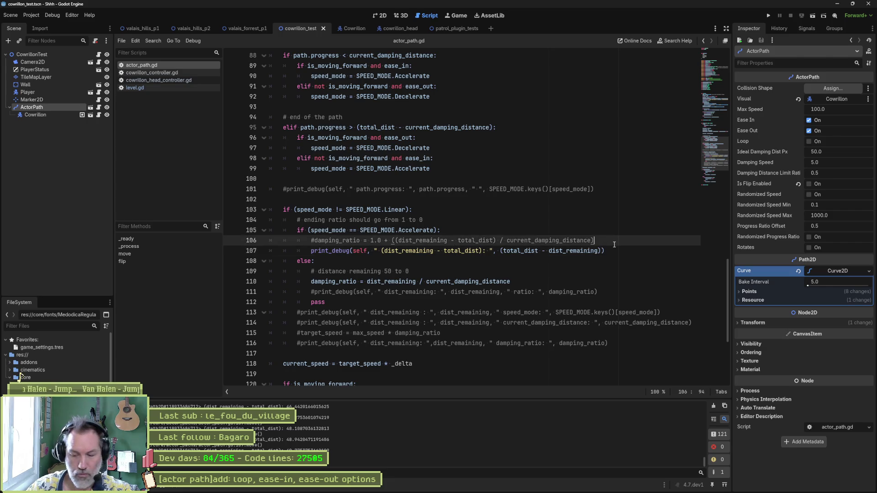
- Add a '# from 0 to damping distance' comment and var zero_to_damping_distance = (total_dist - dist_remaining)
{"action": "key", "text": "ctrl+shift+Return"}
{"action": "type", "text": "# from 0 t"}
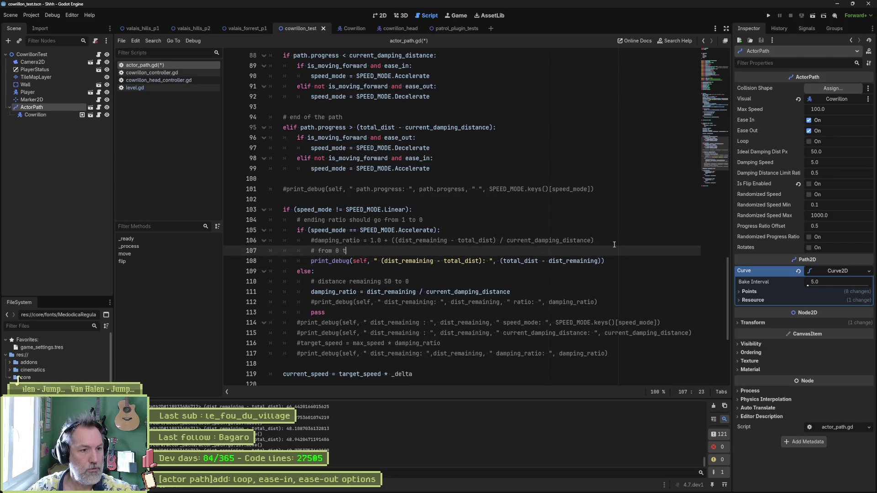
{"action": "type", "text": "o "}
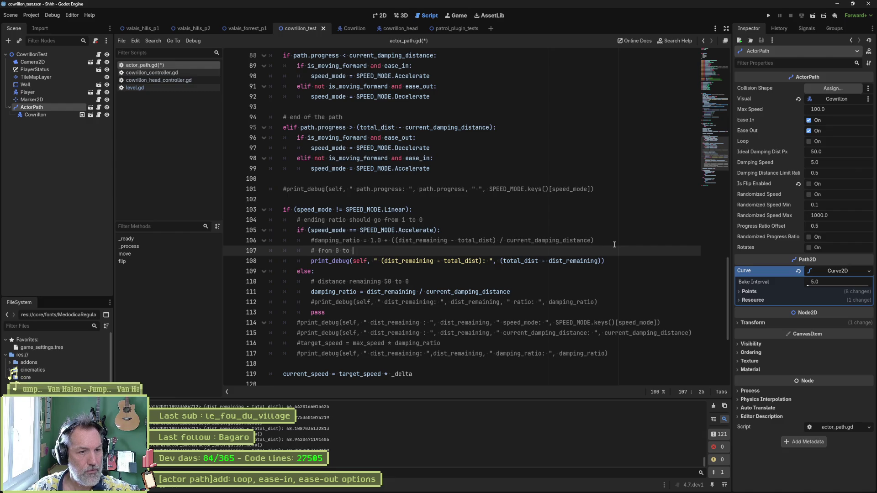
{"action": "type", "text": "damping distance"}
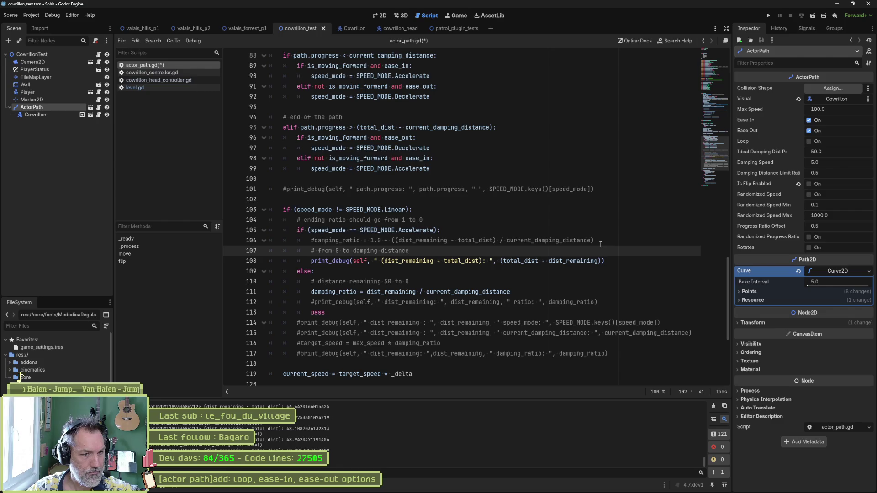
{"action": "left_click_drag", "start_coordinate": [500, 261], "coordinate": [604, 261]}
{"action": "left_click", "coordinate": [565, 252]}
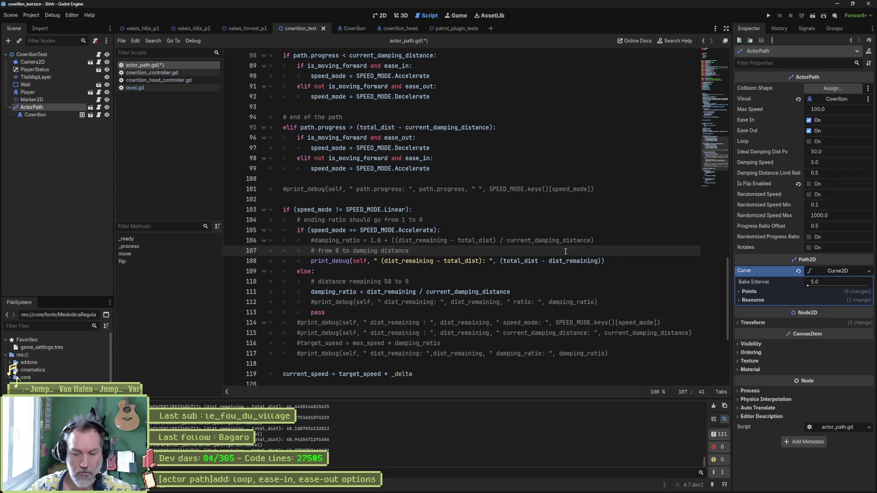
{"action": "key", "text": "Return"}
{"action": "type", "text": "var "}
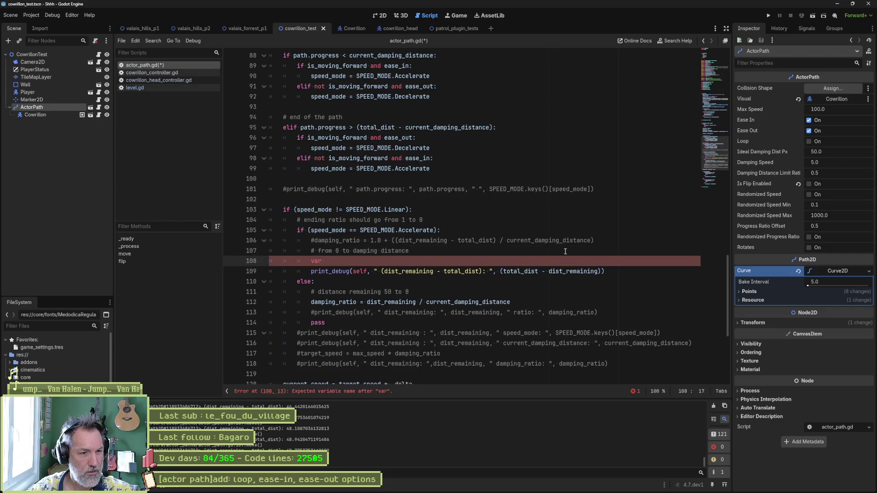
{"action": "type", "text": "tmp1 ="}
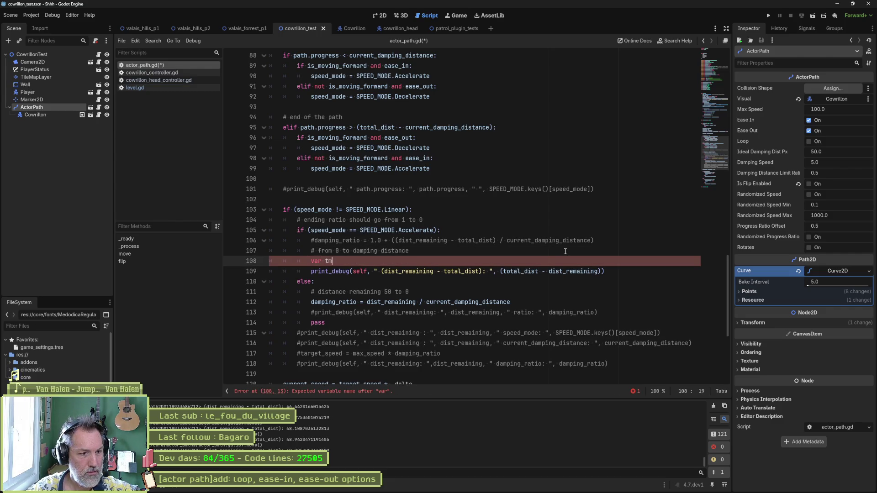
{"action": "key", "text": "ctrl+v"}
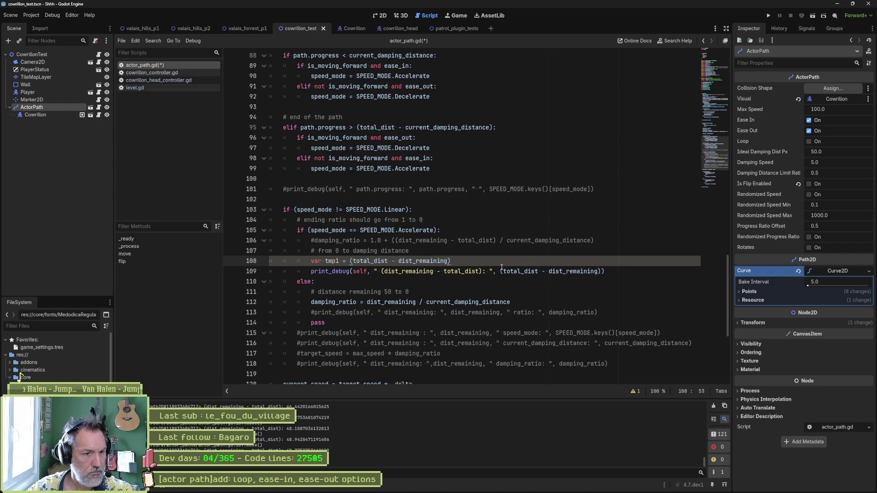
{"action": "double_click", "coordinate": [332, 261]}
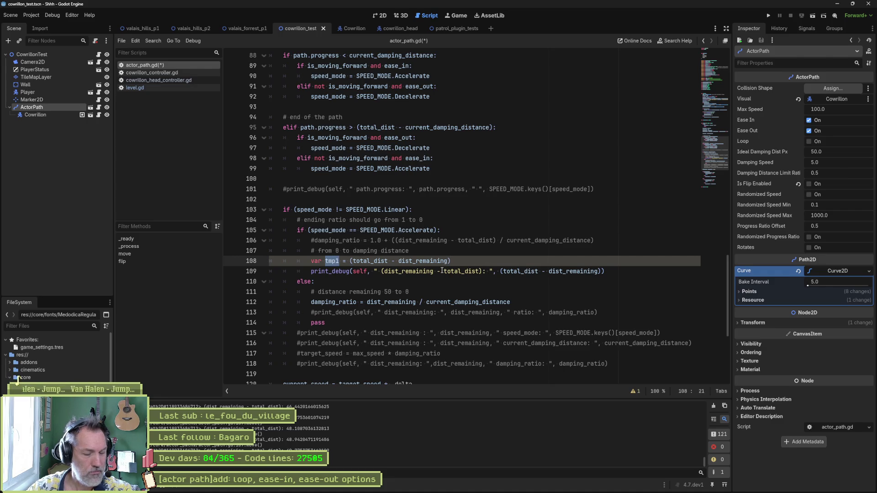
{"action": "type", "text": "zero_"}
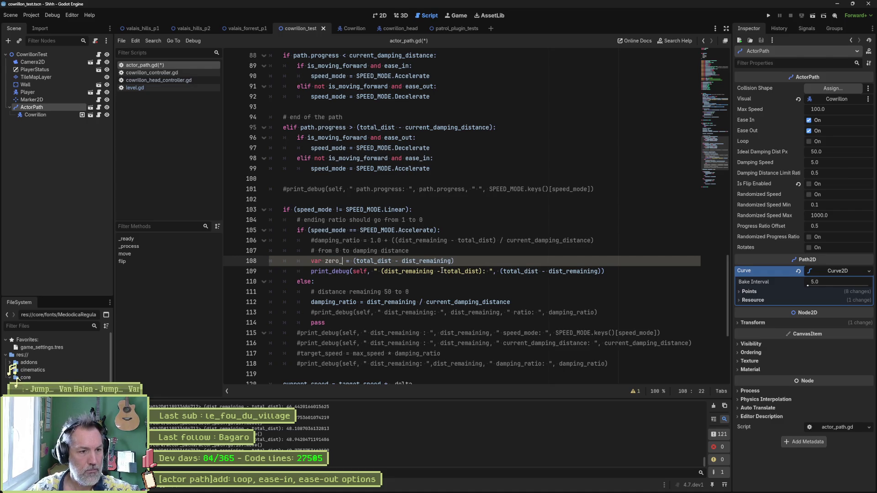
{"action": "type", "text": "to_damping"}
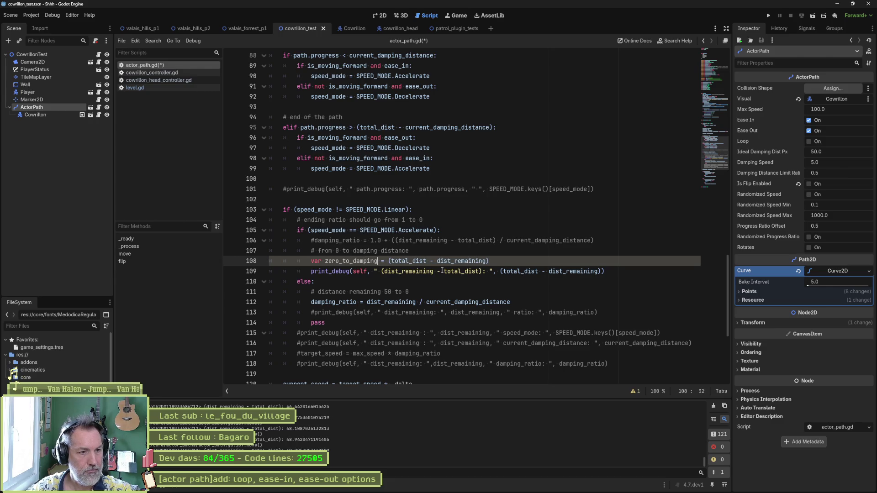
{"action": "type", "text": "_distance"}
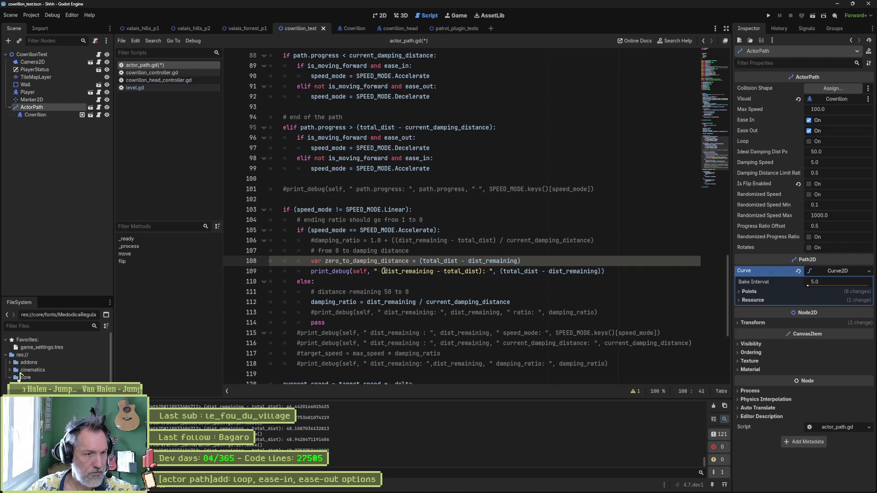
- Extend the comment with '(i.e. 0 to 50'
{"action": "left_click", "coordinate": [535, 260]}
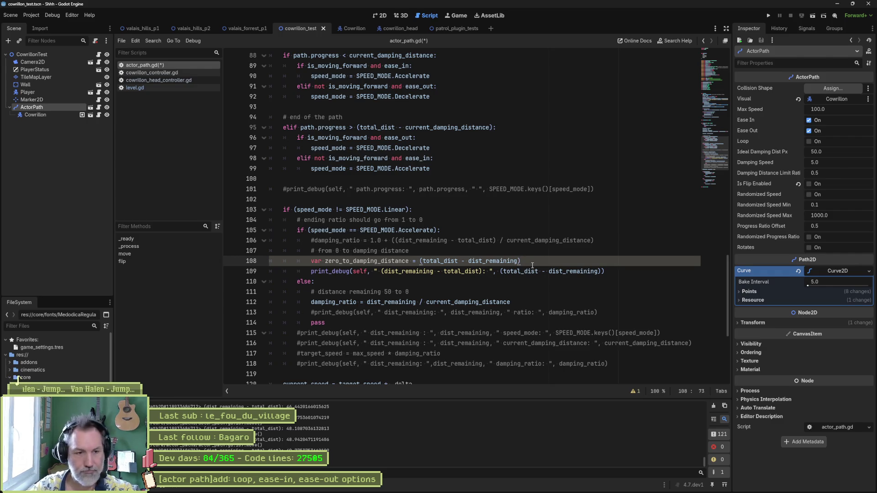
{"action": "key", "text": "Up"}
{"action": "type", "text": "(i.e. "}
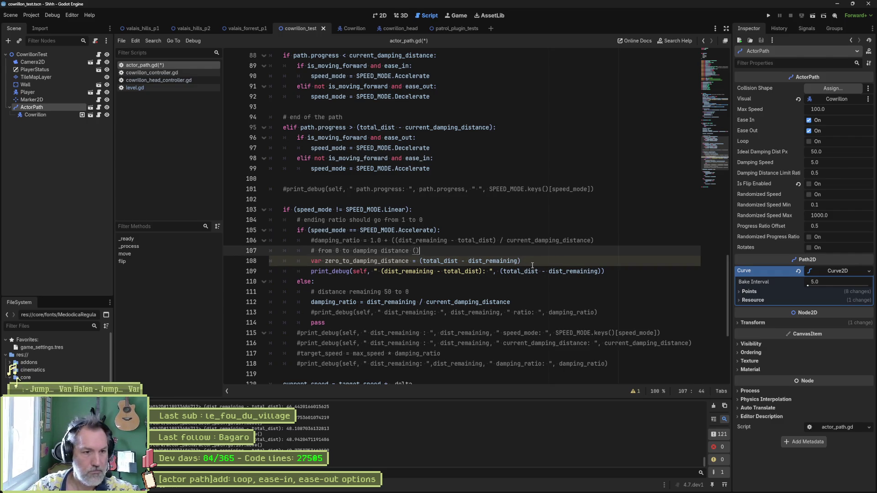
{"action": "type", "text": "0 to 50"}
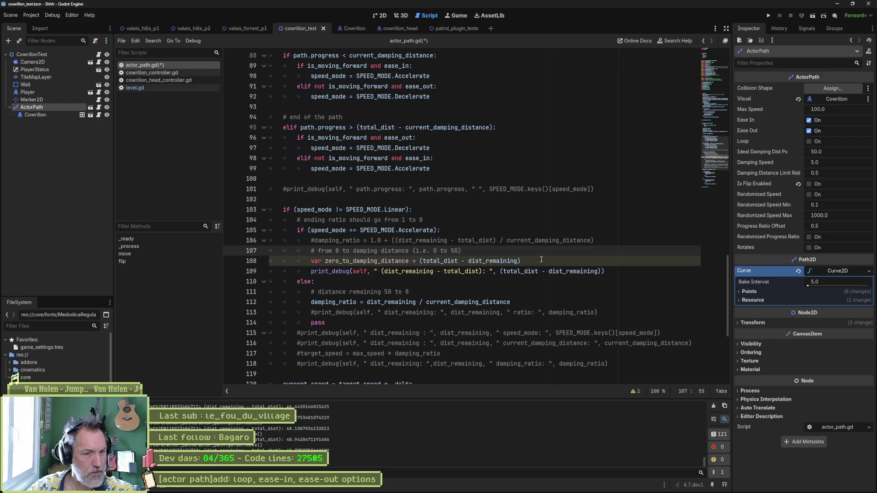
{"action": "left_click", "coordinate": [542, 260]}
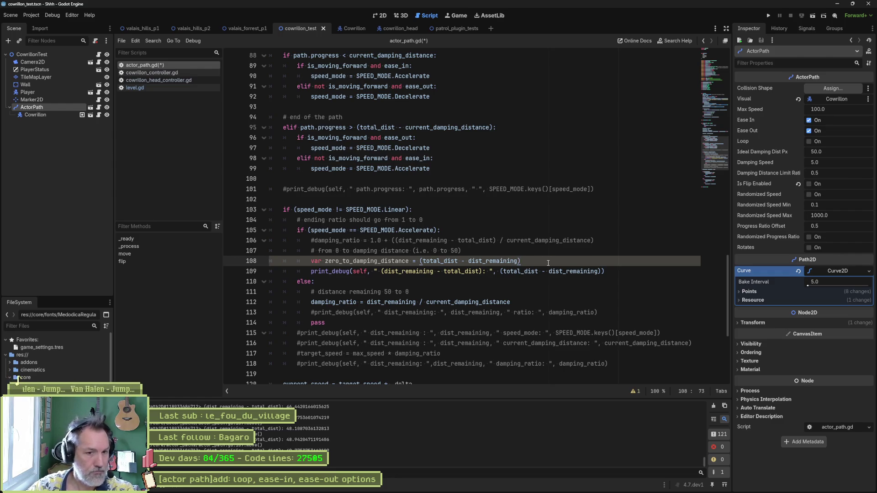
- Append '/ current_damping_distance' to the printed value via autocomplete
{"action": "left_click", "coordinate": [600, 271]}
{"action": "type", "text": "/ "}
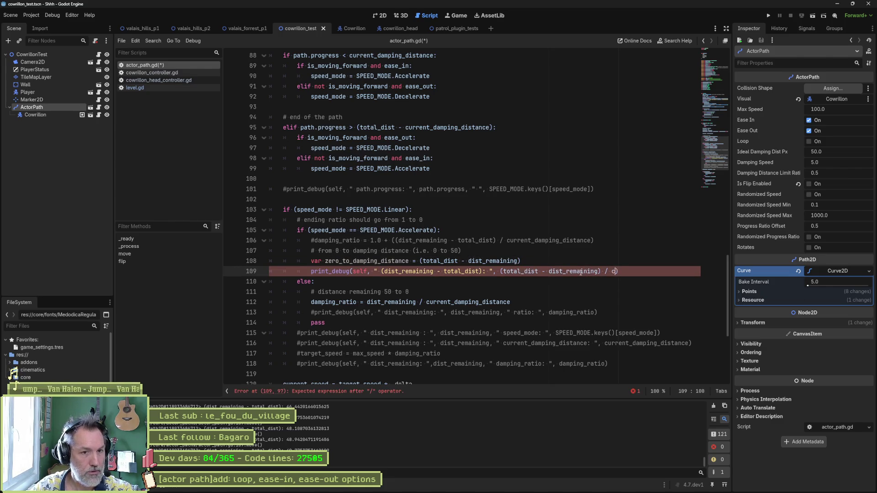
{"action": "type", "text": "cu"}
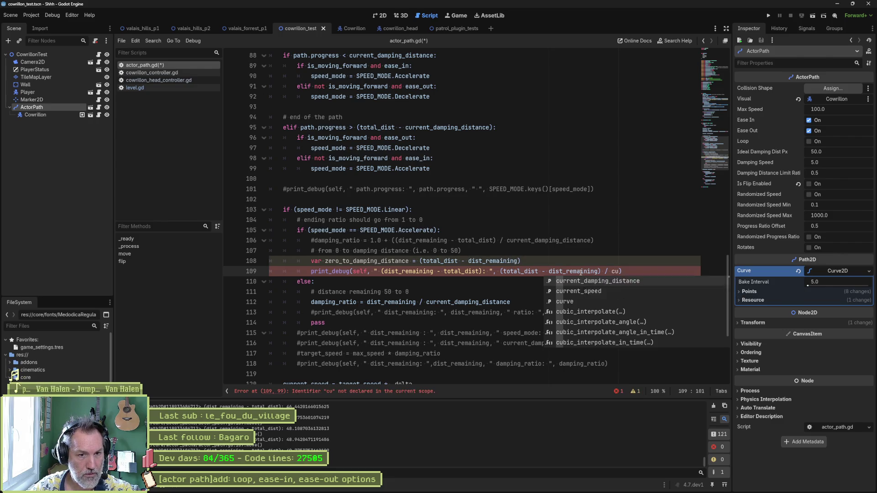
{"action": "key", "text": "Return"}
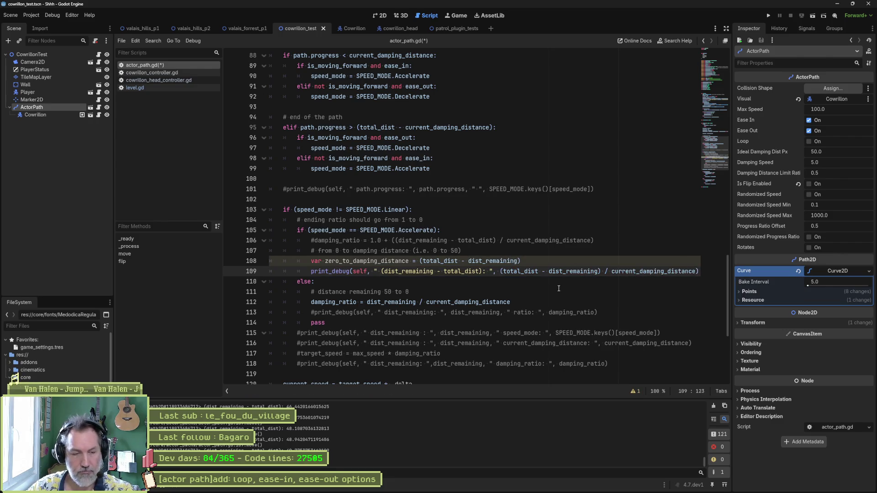
- Test-run the scene, then add var normalized := (total_dist - dist_remaining) / current_damping_distance
{"action": "key", "text": "F6"}
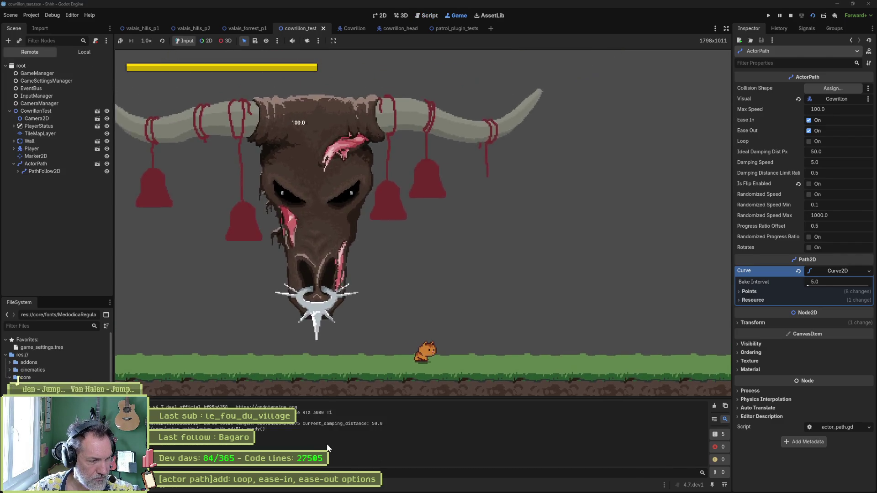
{"action": "key", "text": "F8"}
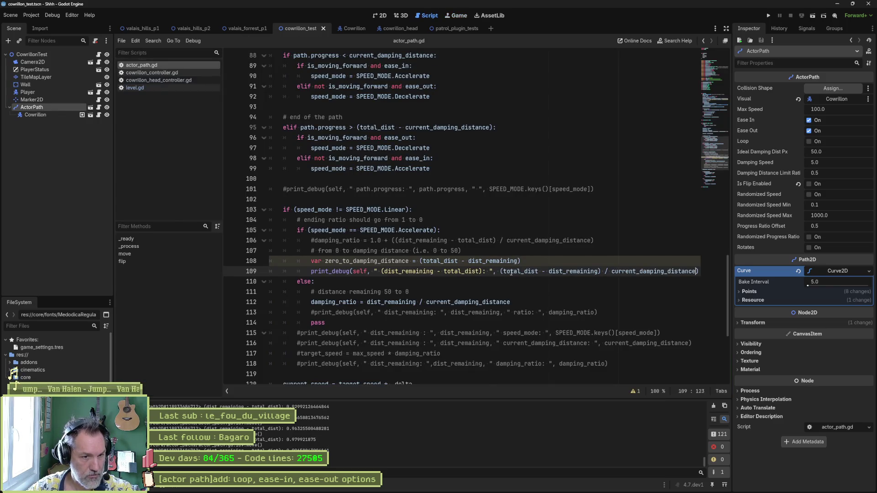
{"action": "mouse_move", "coordinate": [500, 271]}
{"action": "left_mouse_down"}
{"action": "mouse_move", "coordinate": [705, 271]}
{"action": "mouse_move", "coordinate": [697, 271]}
{"action": "left_mouse_up"}
{"action": "key", "text": "ctrl+c"}
{"action": "left_click", "coordinate": [545, 261]}
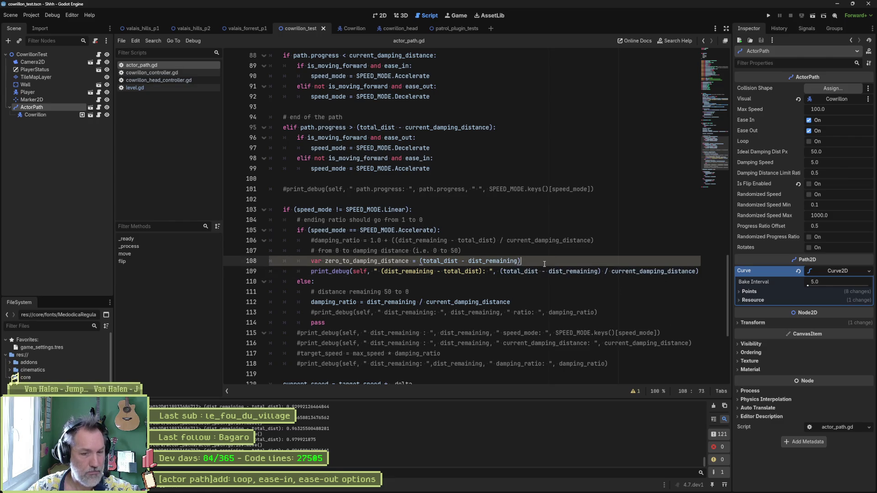
{"action": "key", "text": "Return"}
{"action": "type", "text": "var"}
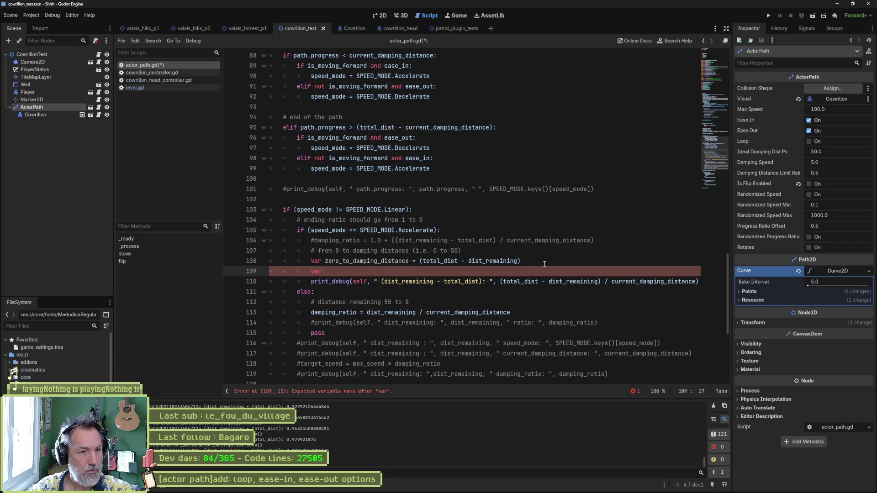
{"action": "type", "text": "normalz"}
{"action": "type", "text": "ized "}
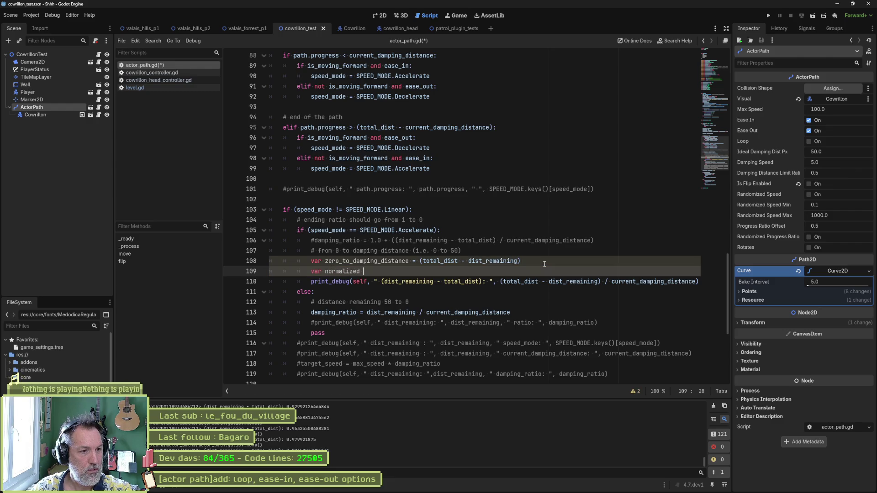
{"action": "type", "text": ":= ("}
{"action": "key", "text": "ctrl+v"}
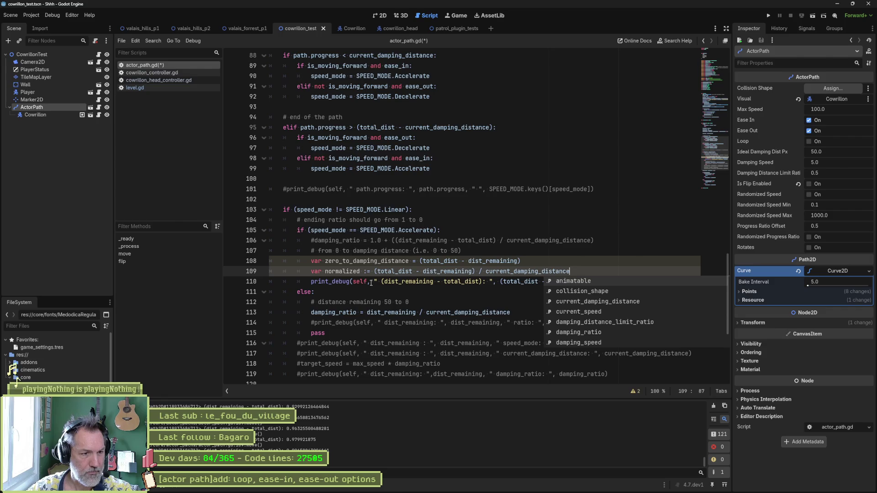
- Make print_debug output the normalized variable with a new label, then run and stop the scene
{"action": "double_click", "coordinate": [339, 271]}
{"action": "key", "text": "ctrl+c"}
{"action": "left_click_drag", "start_coordinate": [501, 281], "coordinate": [697, 281]}
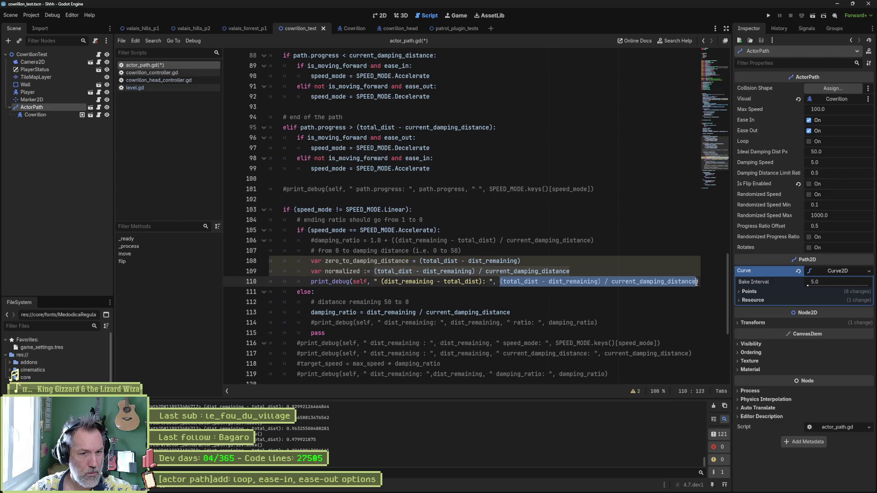
{"action": "key", "text": "ctrl+v"}
{"action": "left_click_drag", "start_coordinate": [382, 282], "coordinate": [482, 282]}
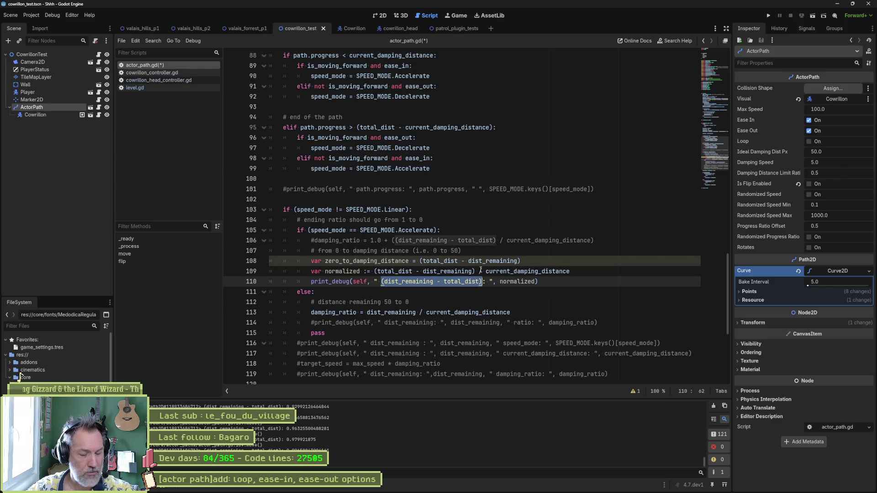
{"action": "type", "text": "normalized"}
{"action": "key", "text": "F6"}
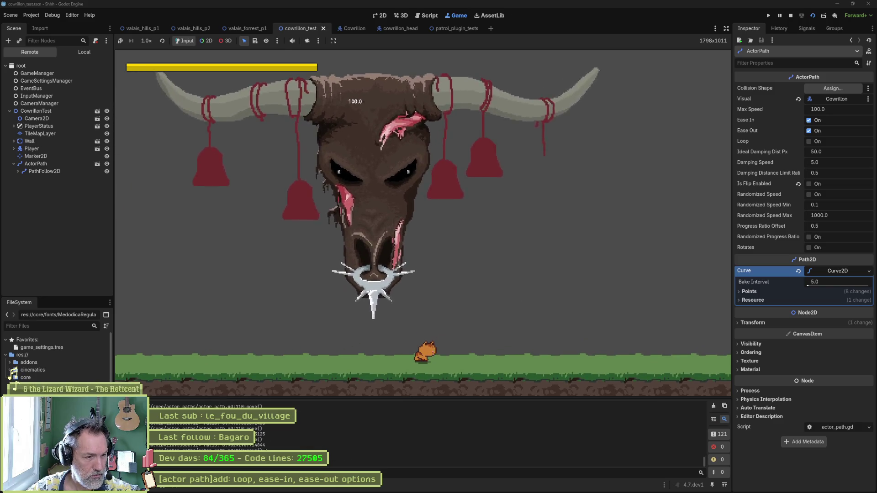
{"action": "key", "text": "F8"}
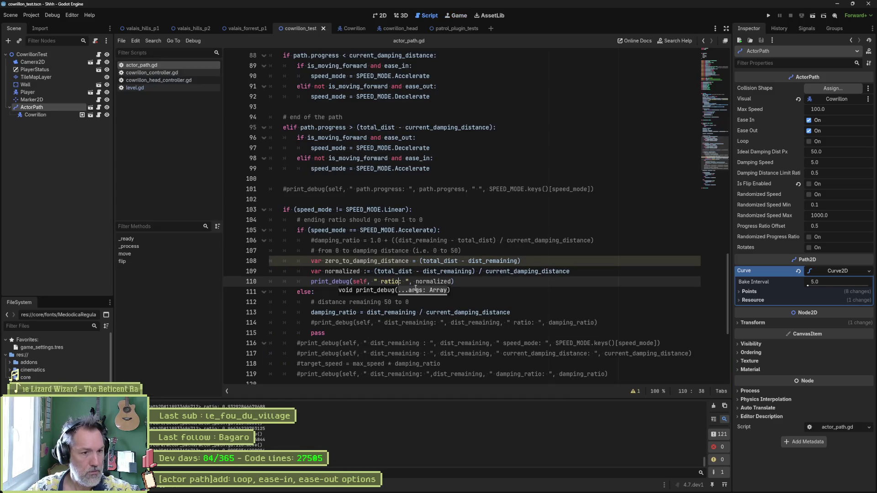
- Add damping_ratio = (total_dist - dist_remaining) / current_damping_distance and test-run the scene
{"action": "double_click", "coordinate": [429, 281]}
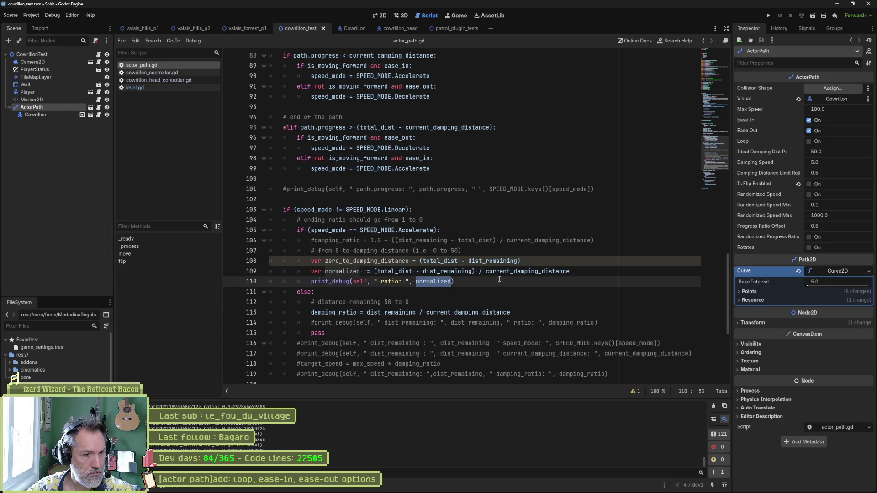
{"action": "left_click_drag", "start_coordinate": [374, 270], "coordinate": [569, 272]}
{"action": "key", "text": "ctrl+c"}
{"action": "left_click", "coordinate": [518, 284]}
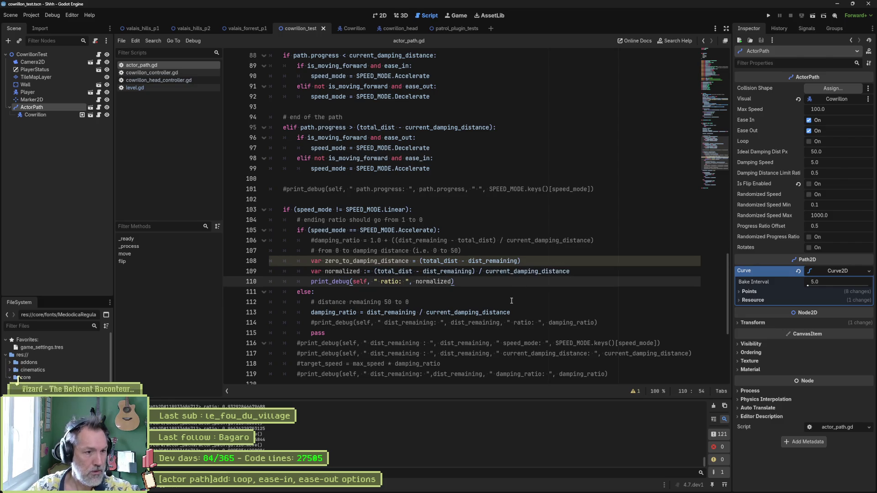
{"action": "key", "text": "Return"}
{"action": "type", "text": "dam"}
{"action": "key", "text": "Down"}
{"action": "key", "text": "Return"}
{"action": "type", "text": "="}
{"action": "key", "text": "ctrl+v"}
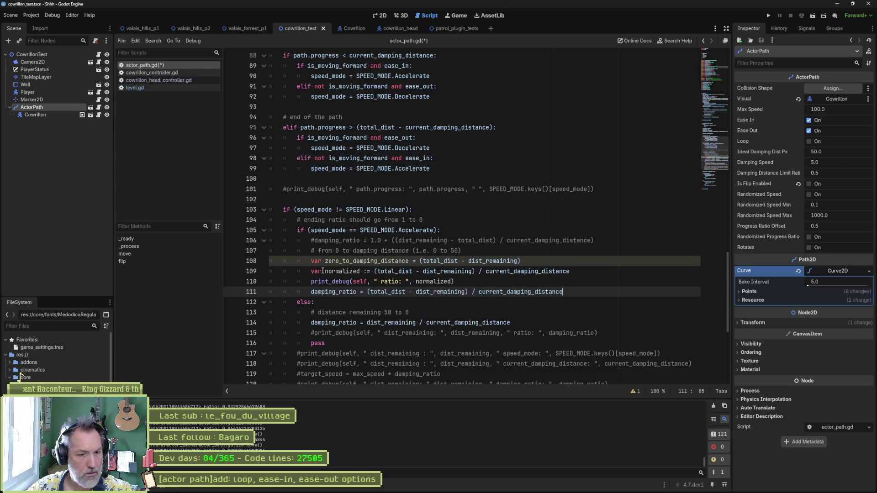
{"action": "key", "text": "F6"}
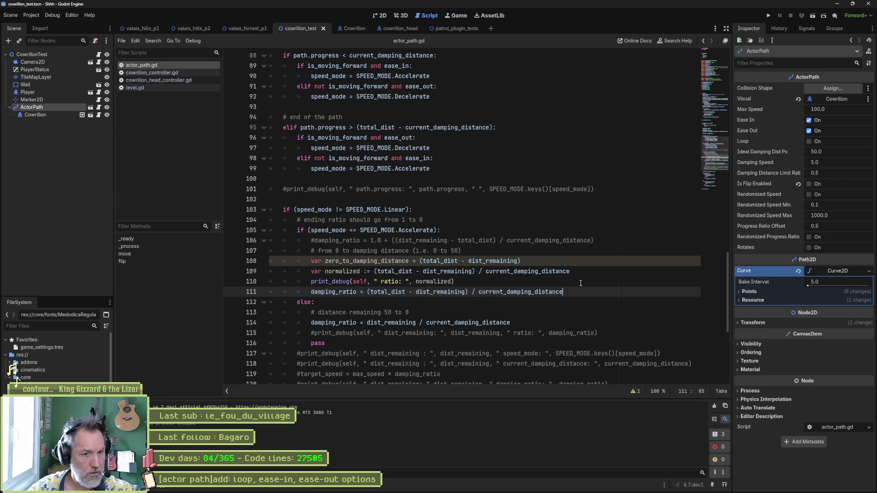
- Uncomment the else-branch print_debug and copy it below damping_ratio in the accelerate branch
{"action": "left_click_drag", "start_coordinate": [579, 283], "coordinate": [586, 276]}
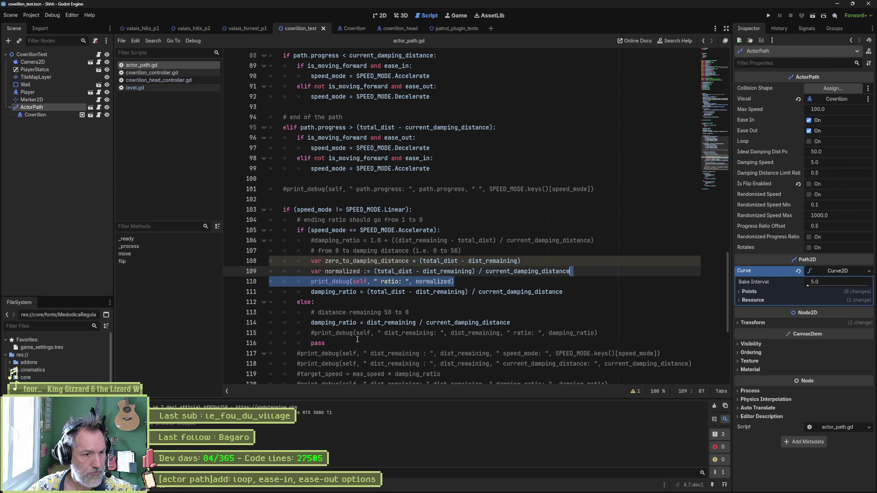
{"action": "left_click", "coordinate": [324, 335]}
{"action": "key", "text": "ctrl+k"}
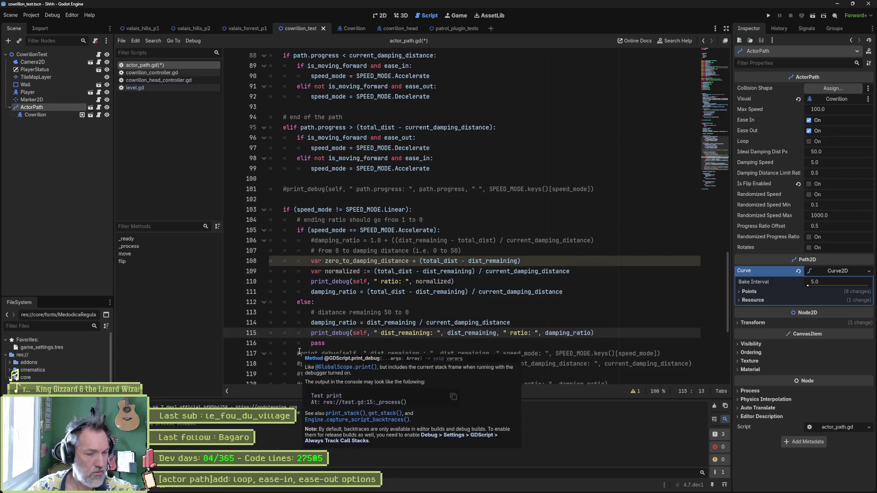
{"action": "left_click_drag", "start_coordinate": [603, 335], "coordinate": [603, 323]}
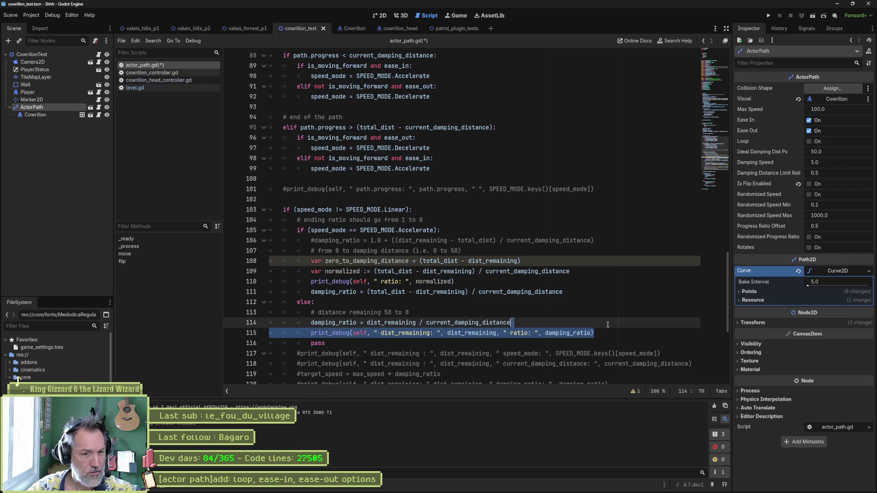
{"action": "key", "text": "ctrl+c"}
{"action": "left_click", "coordinate": [582, 283]}
{"action": "key", "text": "Down"}
{"action": "key", "text": "ctrl+v"}
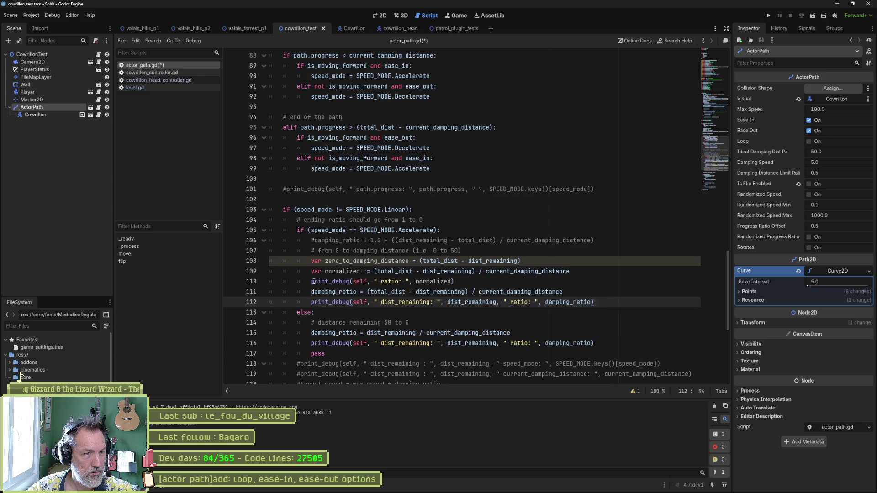
- Comment out the normalized ratio print and the two var lines with Ctrl+K
{"action": "left_click", "coordinate": [314, 281]}
{"action": "key", "text": "ctrl+k"}
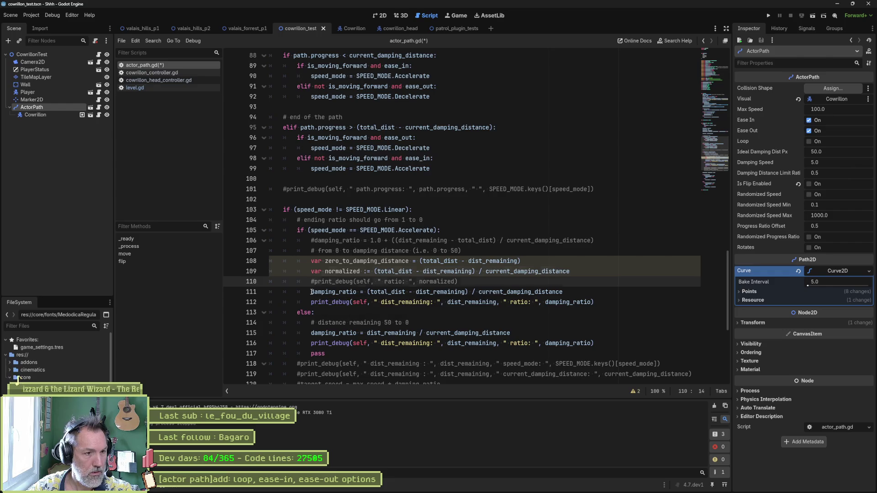
{"action": "key", "text": "Up"}
{"action": "key", "text": "shift+Up"}
{"action": "key", "text": "ctrl+k"}
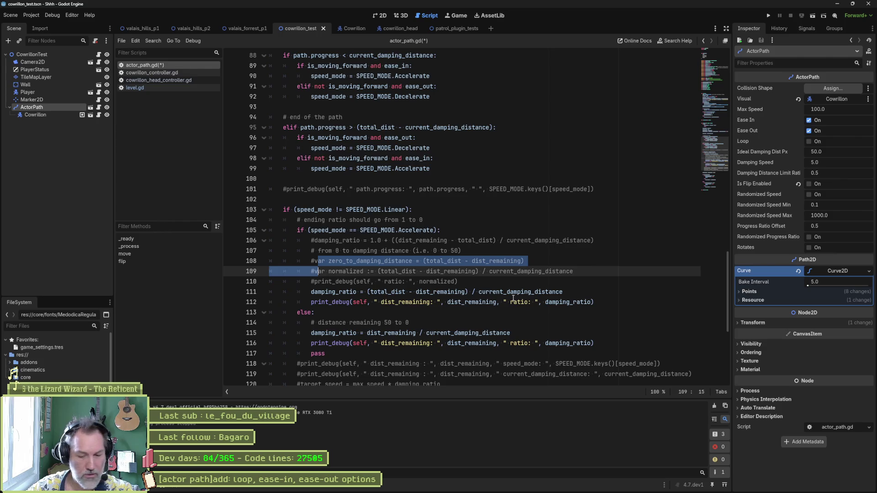
- Label the two print_debug lines 'accel' and 'decel' and run the scene
{"action": "left_click", "coordinate": [381, 303]}
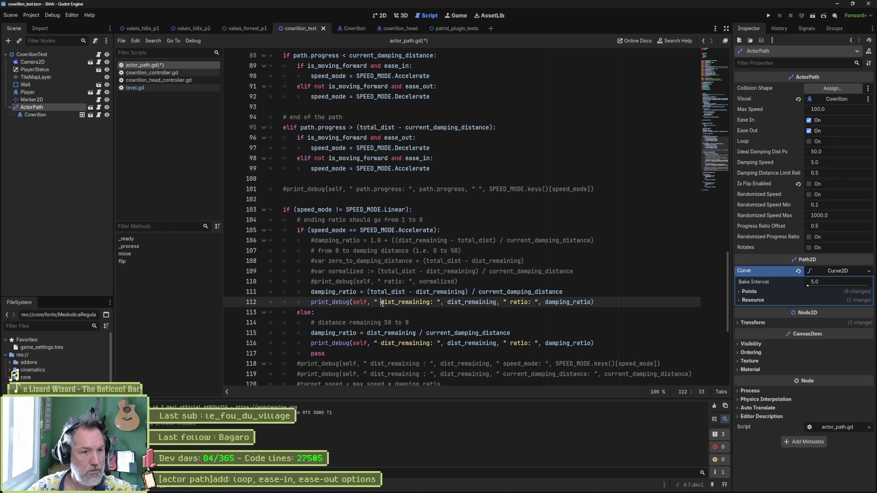
{"action": "type", "text": "accel"}
{"action": "key", "text": "Down"}
{"action": "key", "text": "Down"}
{"action": "key", "text": "Down"}
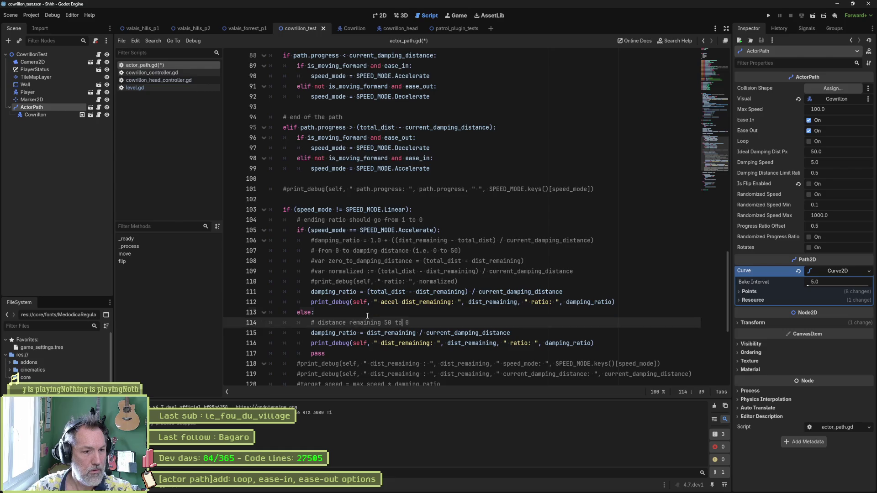
{"action": "type", "text": "decel"}
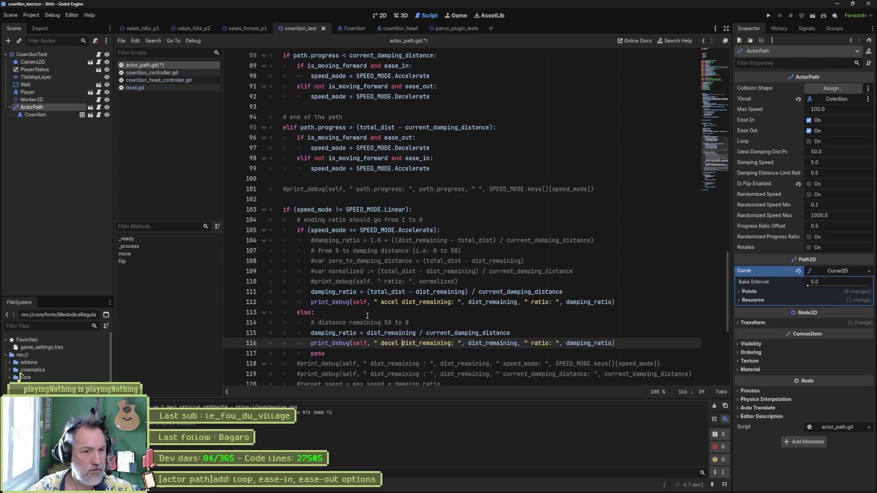
{"action": "key", "text": "F6"}
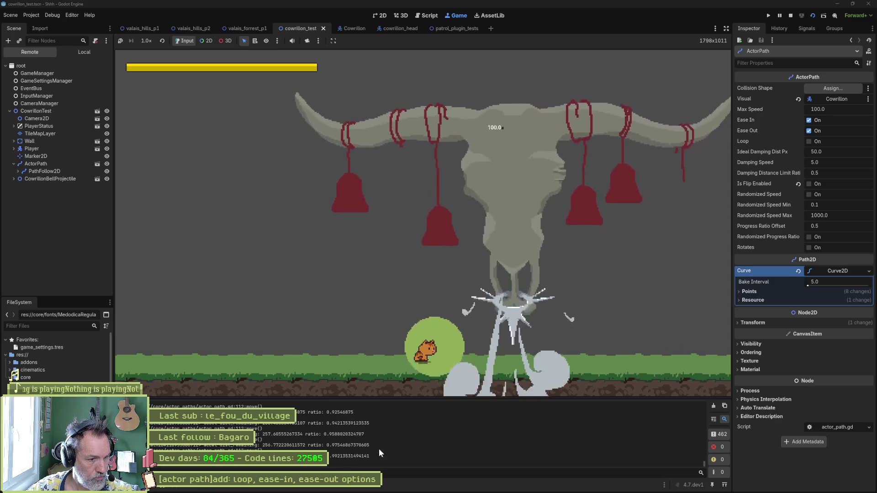
- Stop the game and delete the old commented formula, commented debug lines and accel print_debug
{"action": "key", "text": "F8"}
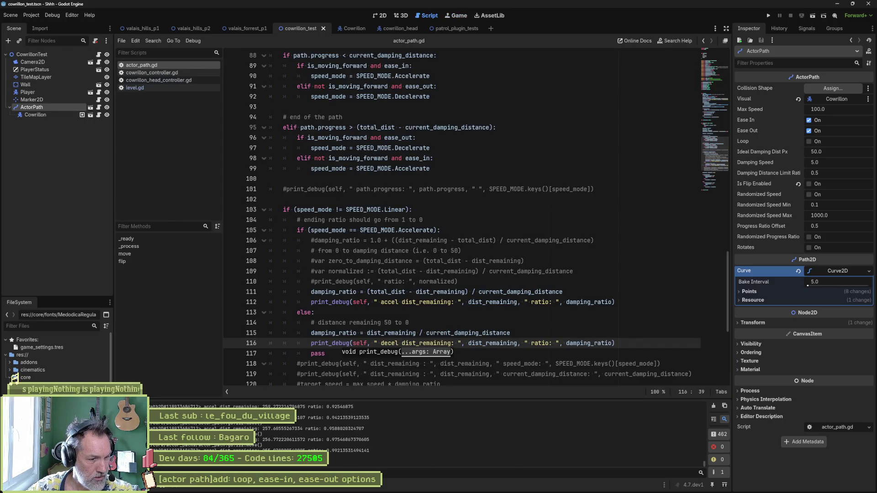
{"action": "key", "text": "ctrl+z"}
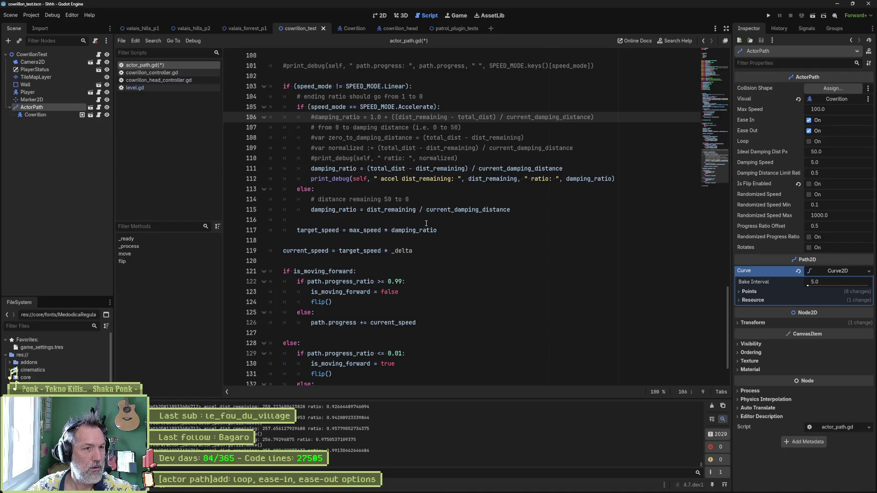
{"action": "key", "text": "ctrl+shift+k"}
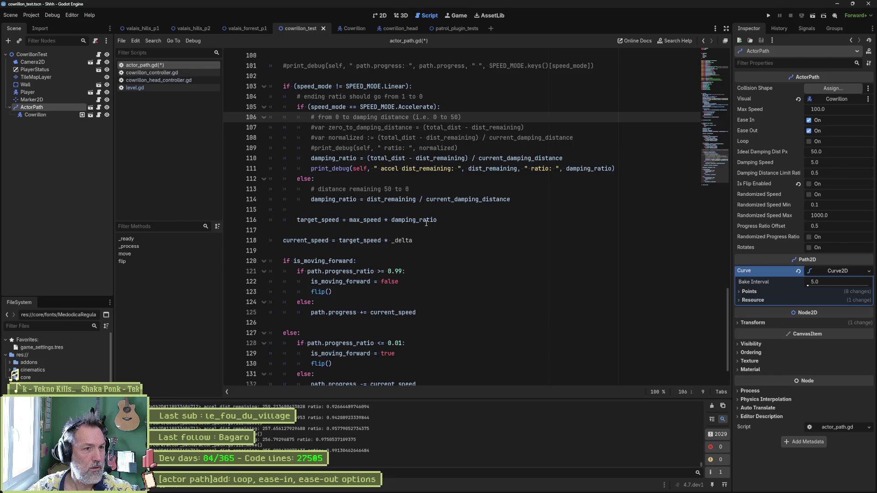
{"action": "key", "text": "Down"}
{"action": "key", "text": "ctrl+shift+k"}
{"action": "key", "text": "ctrl+shift+k"}
{"action": "key", "text": "ctrl+shift+k"}
{"action": "key", "text": "Down"}
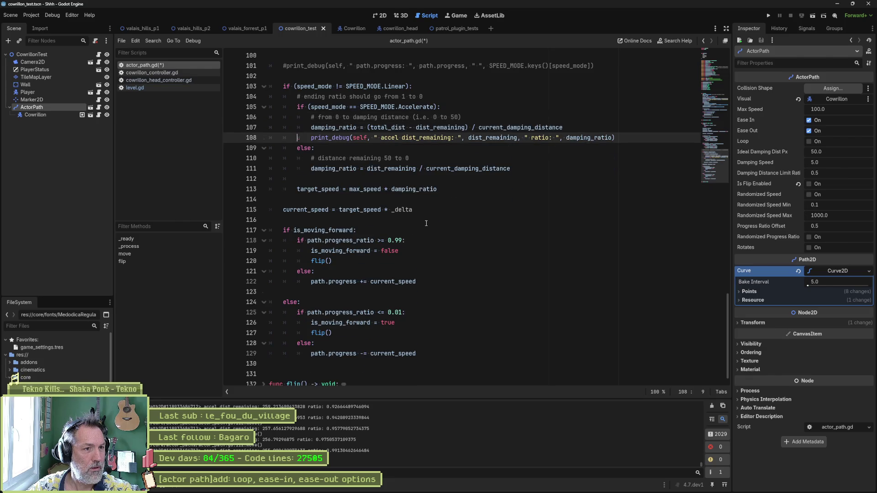
{"action": "key", "text": "ctrl+shift+k"}
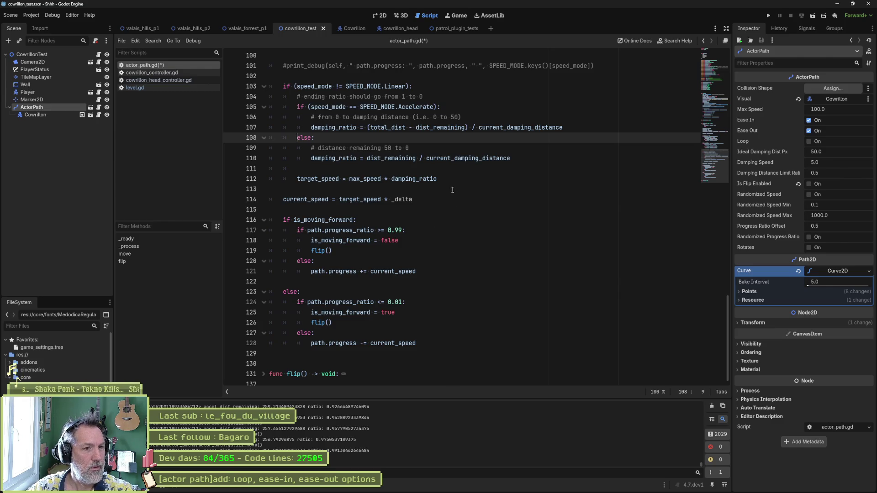
- Copy the acceleration comment into the else branch and make it read '(i.e. 50 to 0)'
{"action": "left_click_drag", "start_coordinate": [472, 115], "coordinate": [475, 112]}
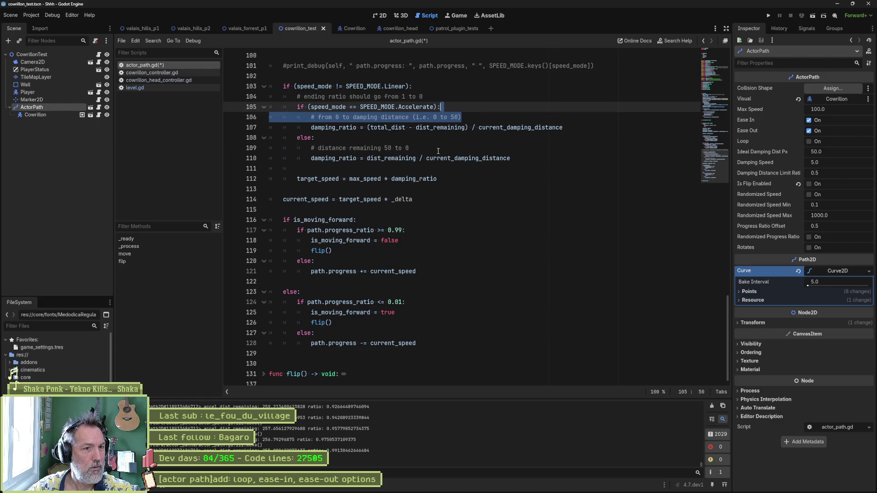
{"action": "key", "text": "ctrl+c"}
{"action": "key", "text": "ctrl+v"}
{"action": "mouse_move", "coordinate": [411, 148]}
{"action": "left_mouse_down"}
{"action": "mouse_move", "coordinate": [311, 148]}
{"action": "mouse_move", "coordinate": [353, 150]}
{"action": "left_mouse_up"}
{"action": "key", "text": "BackSpace"}
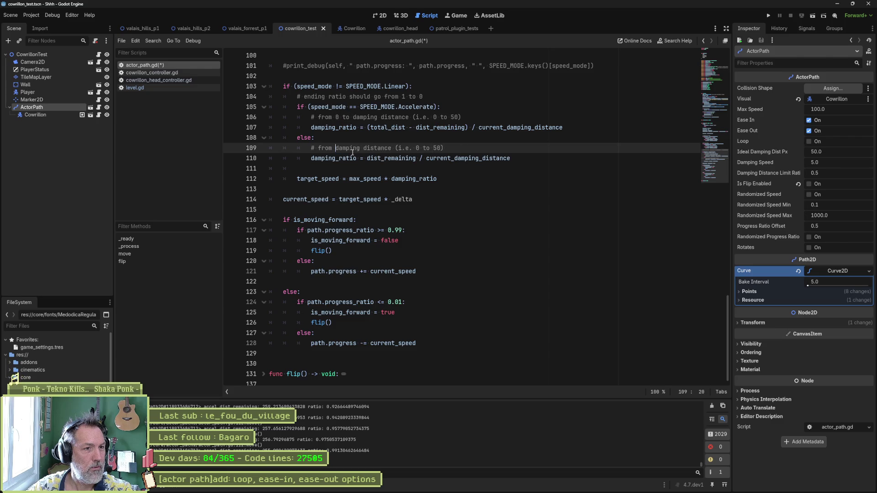
{"action": "key", "text": "ctrl+Right"}
{"action": "type", "text": "to 0"}
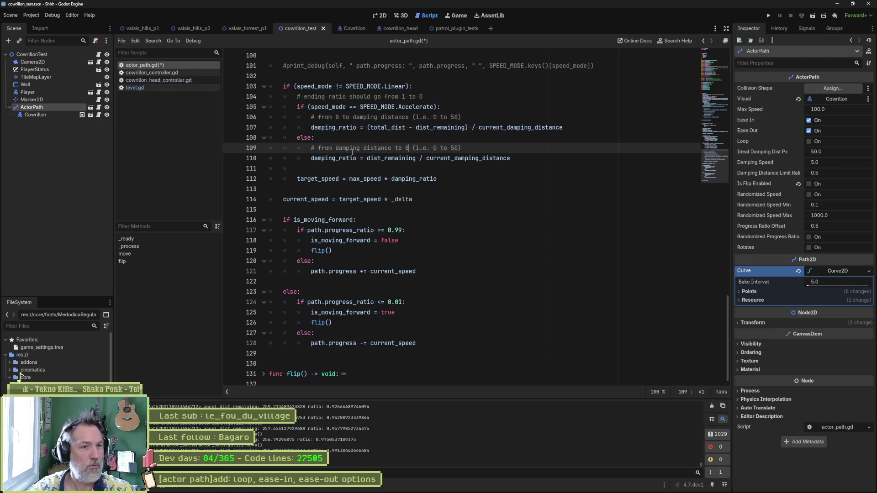
{"action": "key", "text": "Right"}
{"action": "key", "text": "Right"}
{"action": "type", "text": "5"}
{"action": "key", "text": "Right"}
{"action": "key", "text": "Right"}
{"action": "key", "text": "Right"}
{"action": "key", "text": "Delete"}
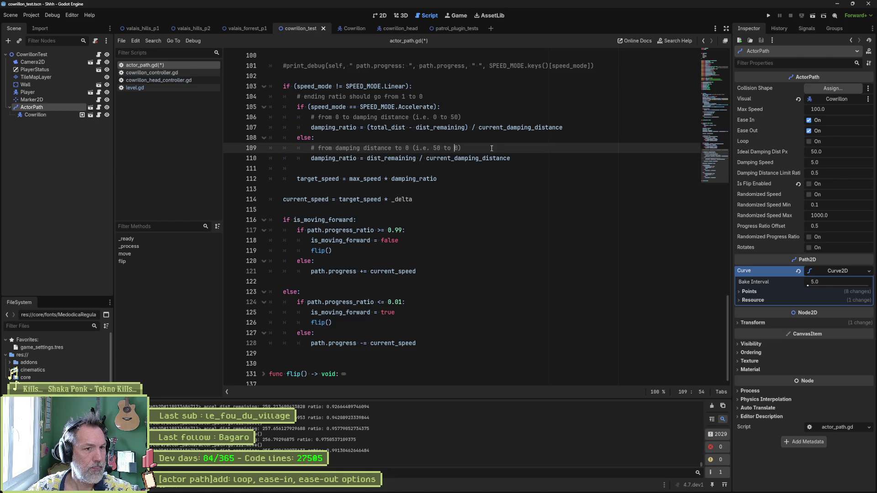
- Append 'so ratio 0 -> 1' to the acceleration comment and 'so ratio 1 -> 0' to the deceleration one
{"action": "left_click", "coordinate": [471, 117]}
{"action": "type", "text": "so ratio 0"}
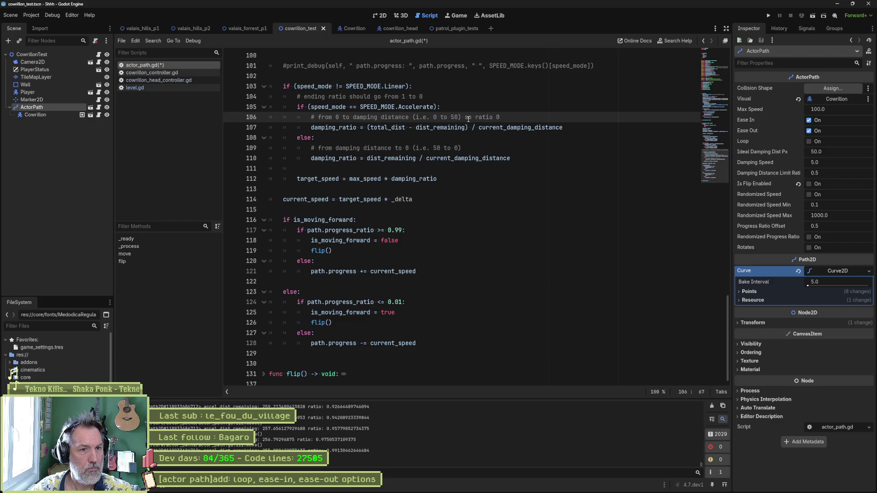
{"action": "type", "text": "/"}
{"action": "type", "text": "->"}
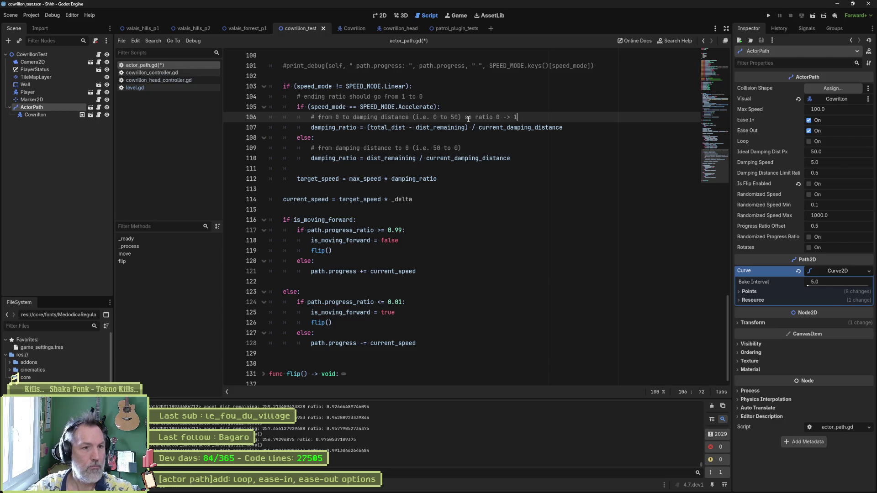
{"action": "type", "text": " 1"}
{"action": "key", "text": "Down"}
{"action": "key", "text": "Down"}
{"action": "key", "text": "Down"}
{"action": "type", "text": "so rat"}
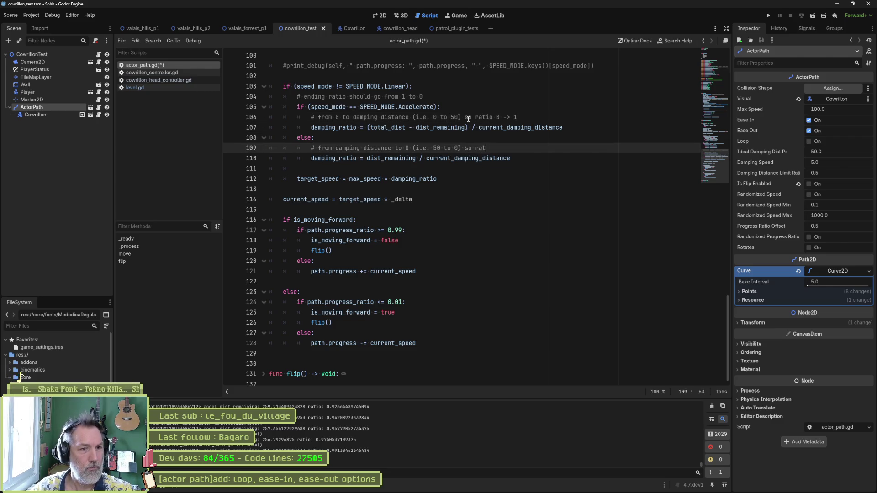
{"action": "type", "text": "io 1 -> 0"}
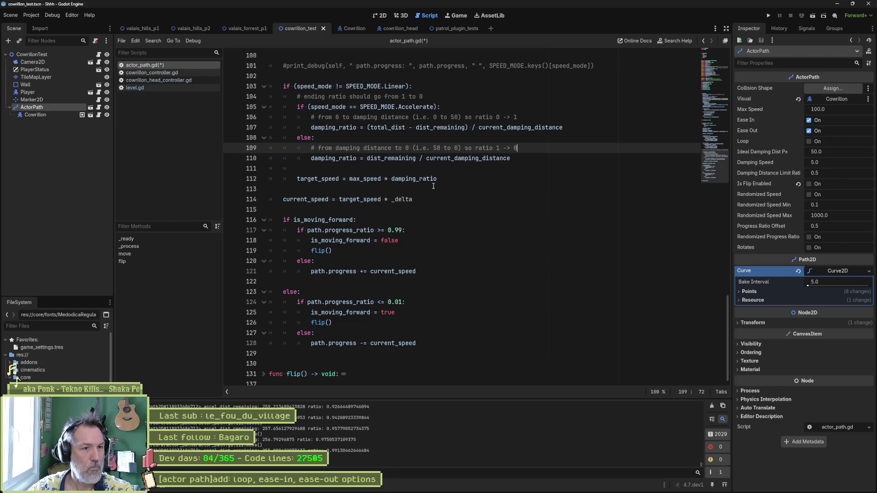
{"action": "left_click", "coordinate": [517, 162]}
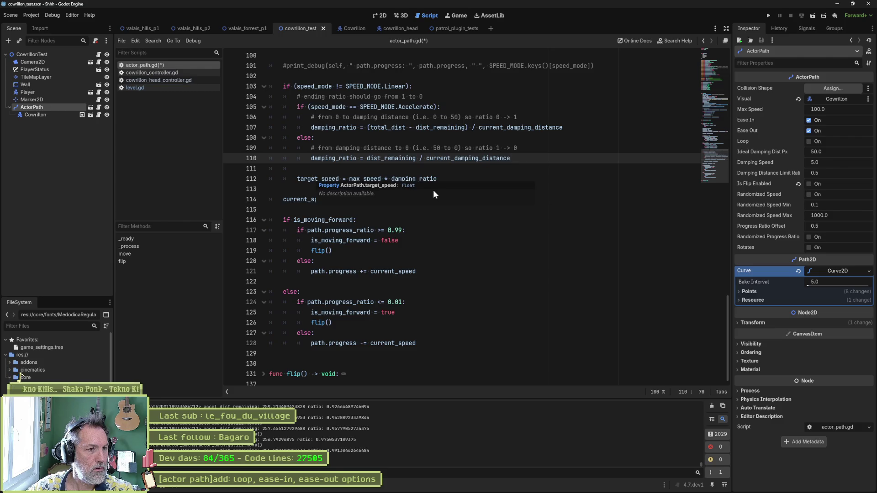
{"action": "scroll", "coordinate": [300, 212], "scroll_direction": "up", "scroll_amount": 5}
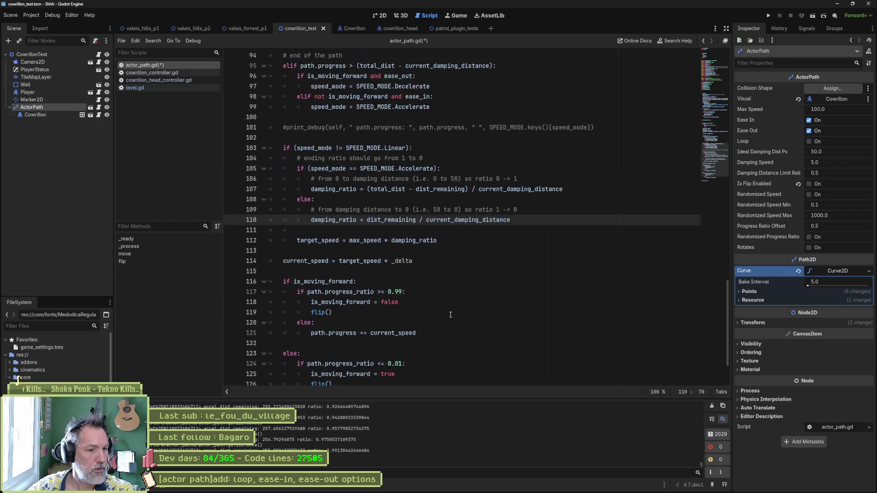
- Delete the commented debug print and the blank lines before the end-of-path check and else branch
{"action": "left_click", "coordinate": [301, 212]}
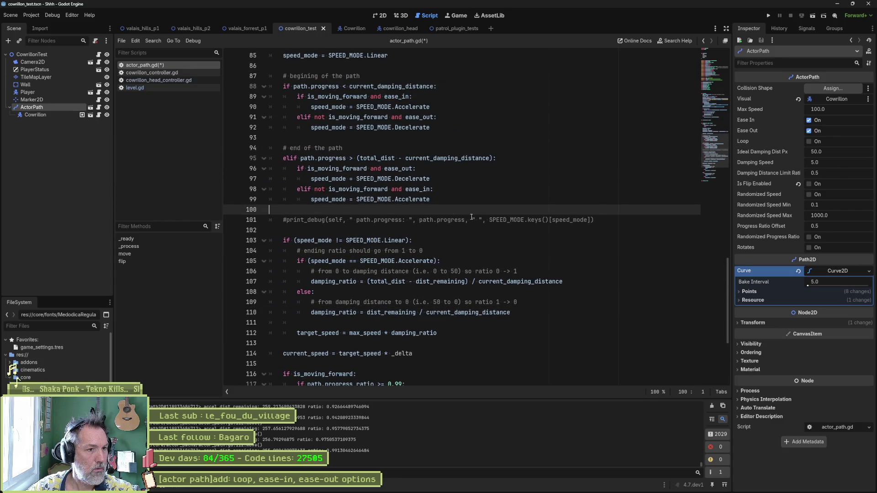
{"action": "key", "text": "ctrl+shift+k"}
{"action": "key", "text": "ctrl+shift+k"}
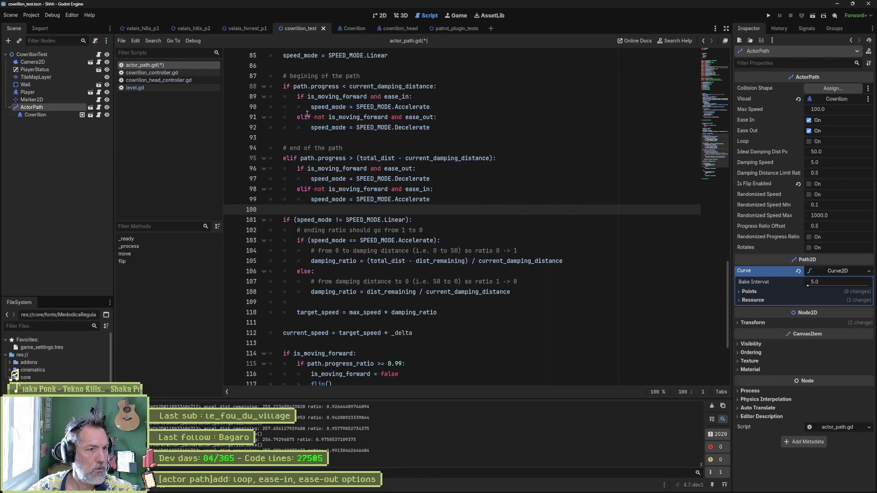
{"action": "left_click", "coordinate": [411, 138]}
{"action": "key", "text": "ctrl+shift+k"}
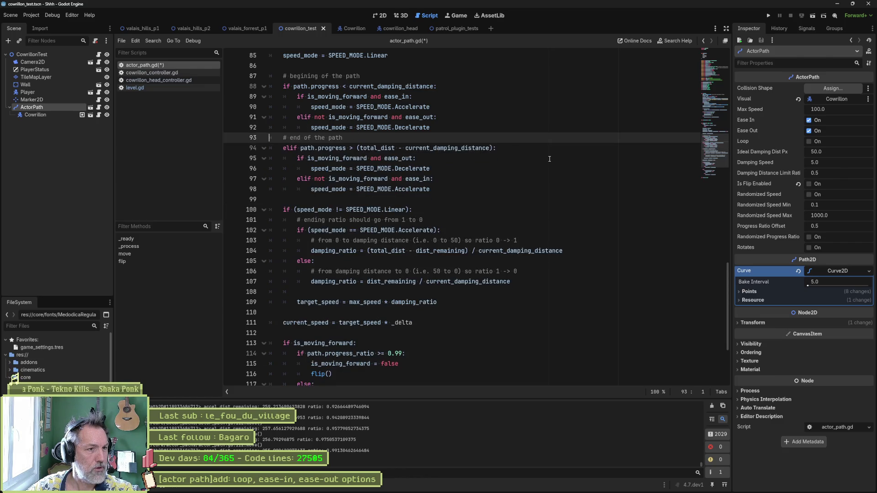
{"action": "scroll", "coordinate": [502, 215], "scroll_direction": "down", "scroll_amount": 4}
{"action": "left_click", "coordinate": [457, 281]}
{"action": "key", "text": "ctrl+shift+k"}
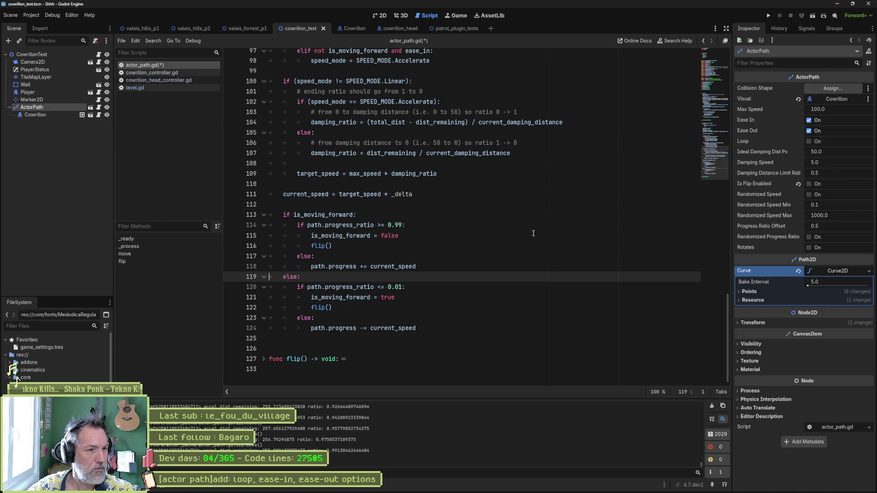
{"action": "scroll", "coordinate": [542, 247], "scroll_direction": "up", "scroll_amount": 2}
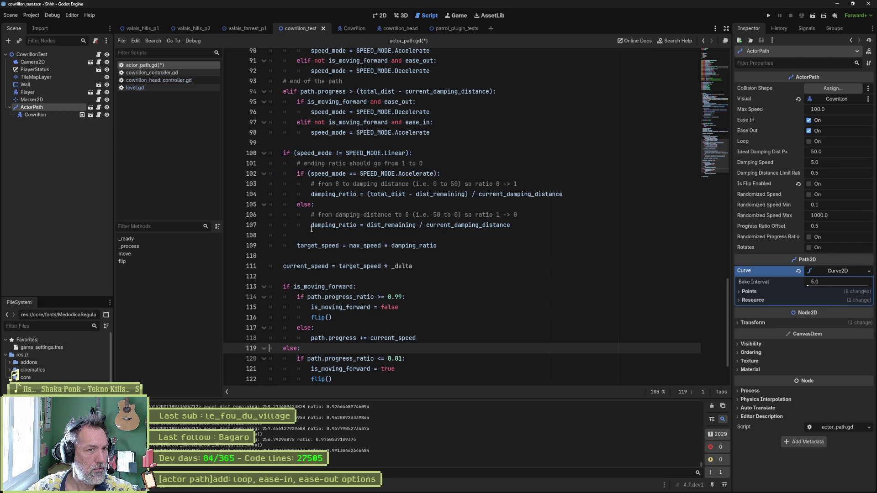
- Check where target_speed and damping_ratio are used and remove the blank line before the speed_mode reset
{"action": "left_click_drag", "start_coordinate": [297, 245], "coordinate": [440, 244]}
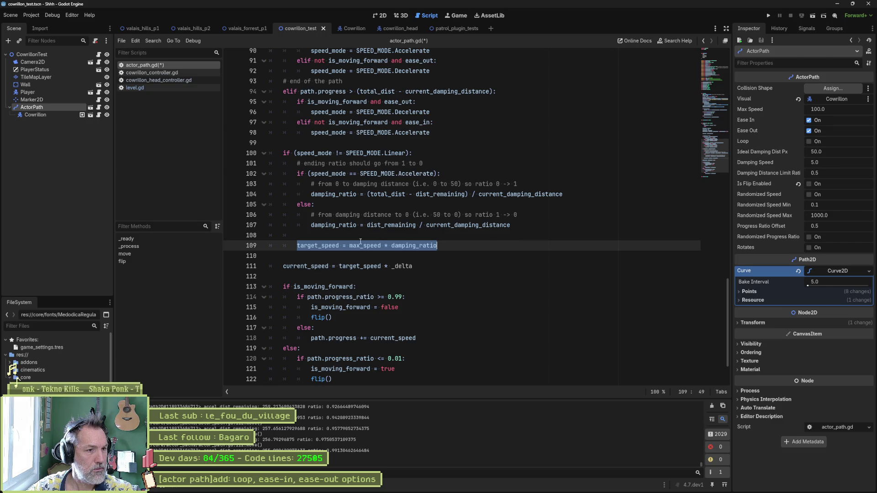
{"action": "key", "text": "ctrl+shift+Left"}
{"action": "key", "text": "ctrl+shift+Left"}
{"action": "key", "text": "ctrl+shift+Left"}
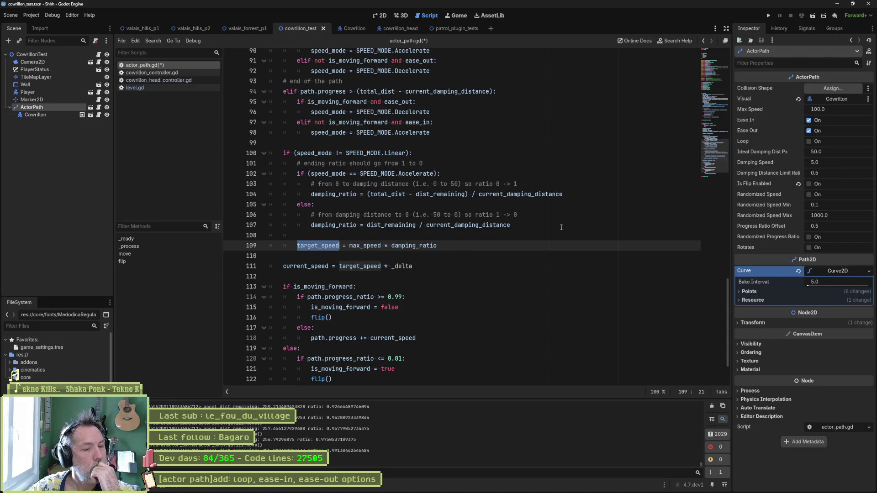
{"action": "scroll", "coordinate": [545, 232], "scroll_direction": "up", "scroll_amount": 6}
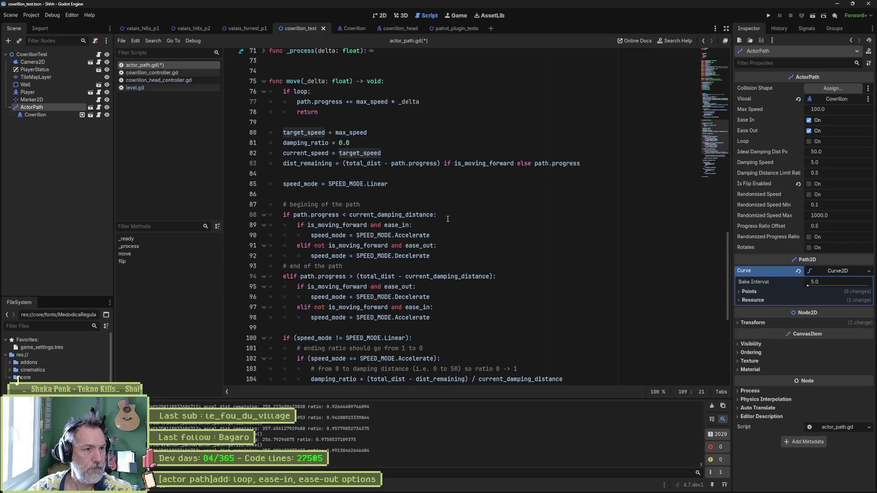
{"action": "scroll", "coordinate": [444, 220], "scroll_direction": "up", "scroll_amount": 1}
{"action": "left_click", "coordinate": [328, 173]}
{"action": "scroll", "coordinate": [591, 230], "scroll_direction": "down", "scroll_amount": 5}
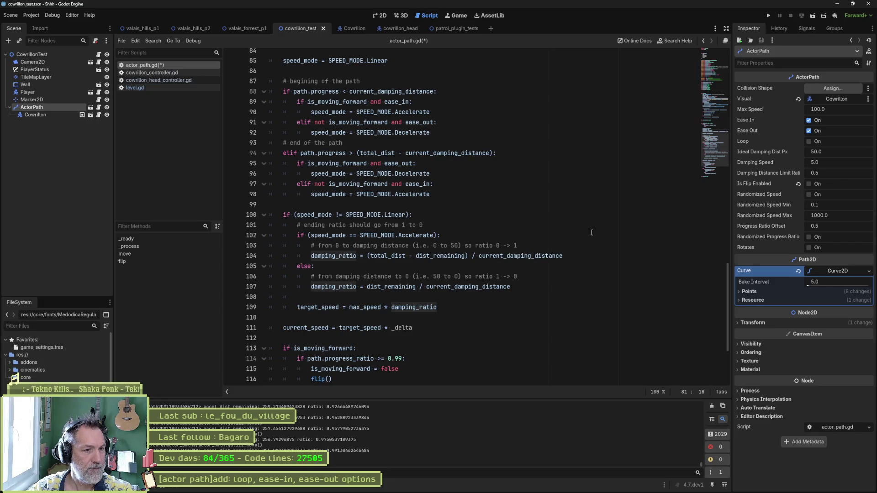
{"action": "scroll", "coordinate": [592, 232], "scroll_direction": "down", "scroll_amount": 2}
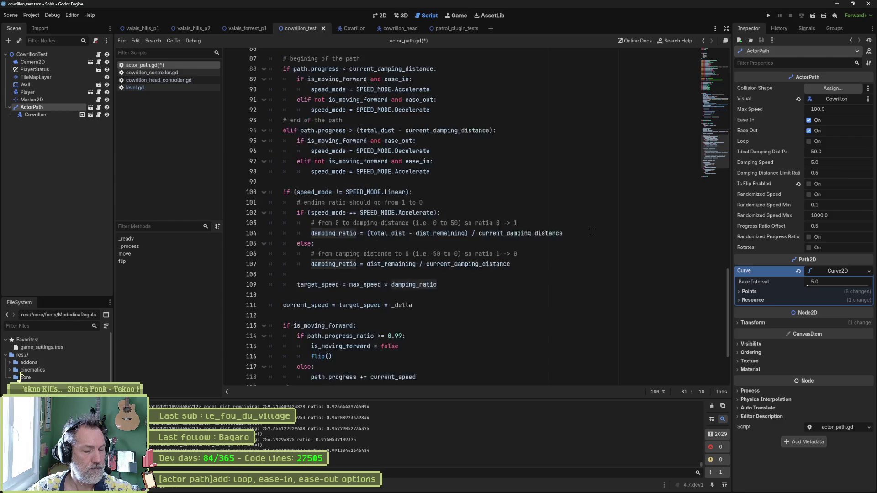
{"action": "scroll", "coordinate": [591, 232], "scroll_direction": "down", "scroll_amount": 2}
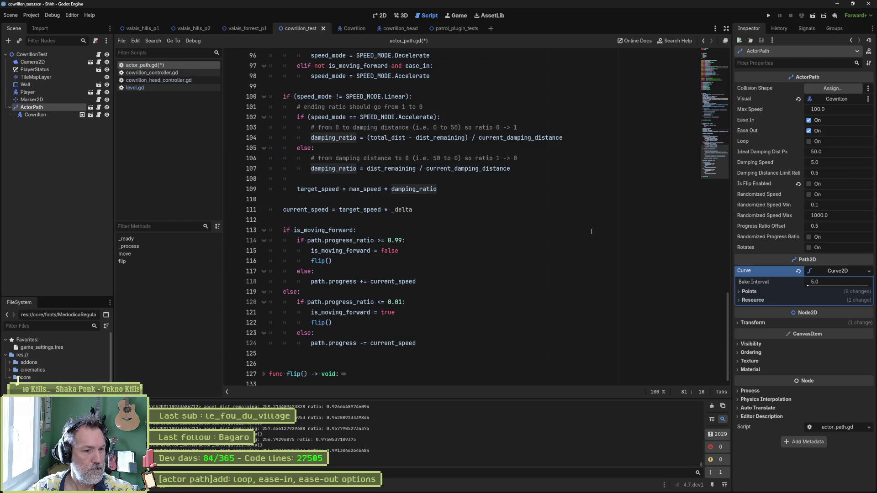
{"action": "scroll", "coordinate": [587, 226], "scroll_direction": "up", "scroll_amount": 4}
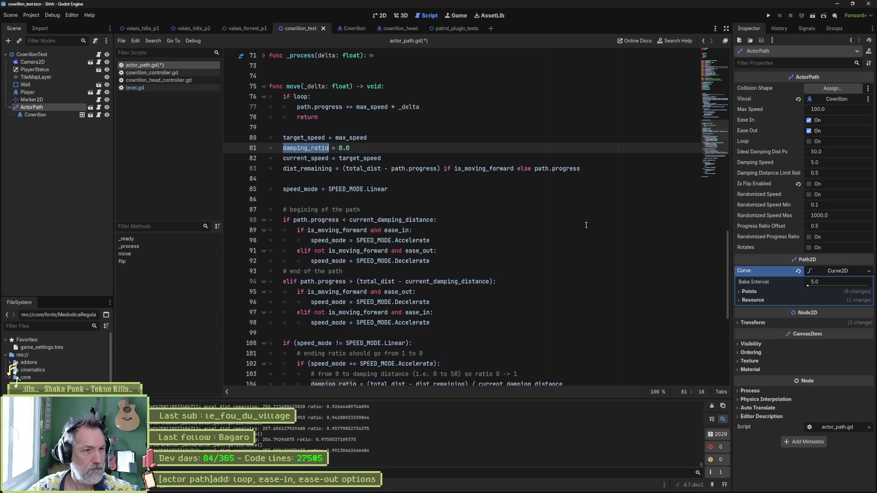
{"action": "left_click", "coordinate": [359, 181]}
{"action": "key", "text": "Delete"}
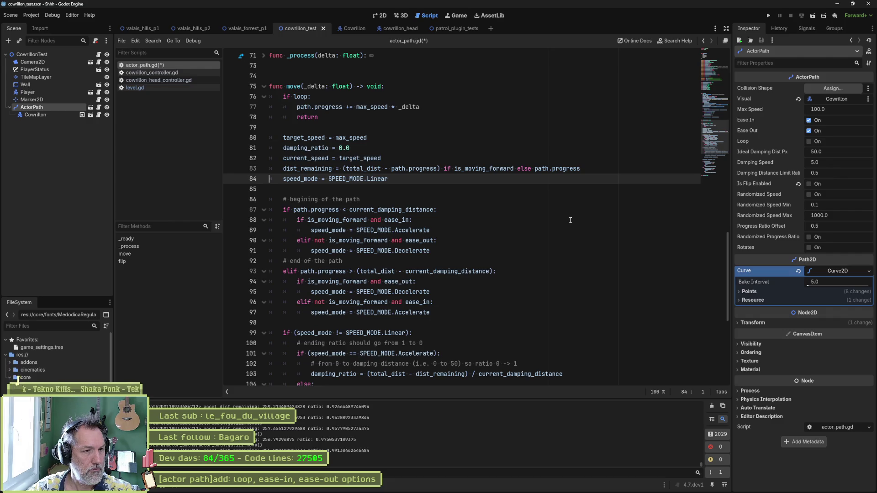
- Review the cleaned-up move() code and run the scene
{"action": "scroll", "coordinate": [543, 224], "scroll_direction": "down", "scroll_amount": 2}
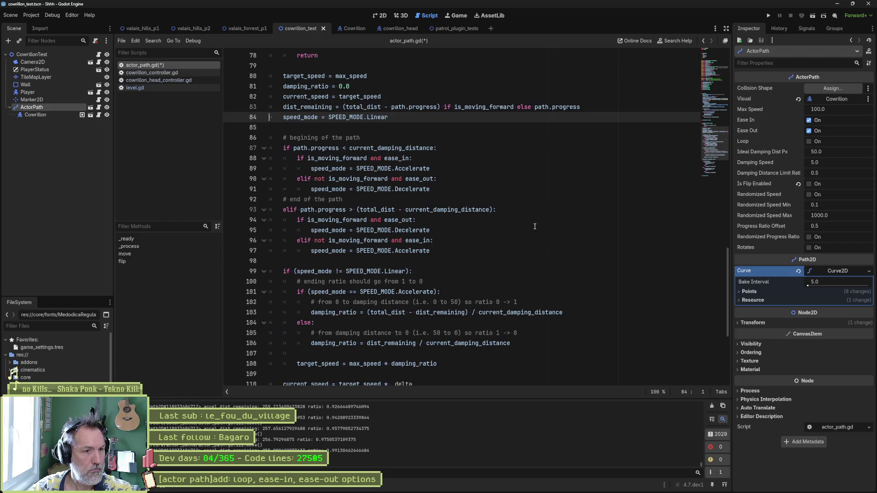
{"action": "scroll", "coordinate": [535, 226], "scroll_direction": "down", "scroll_amount": 2}
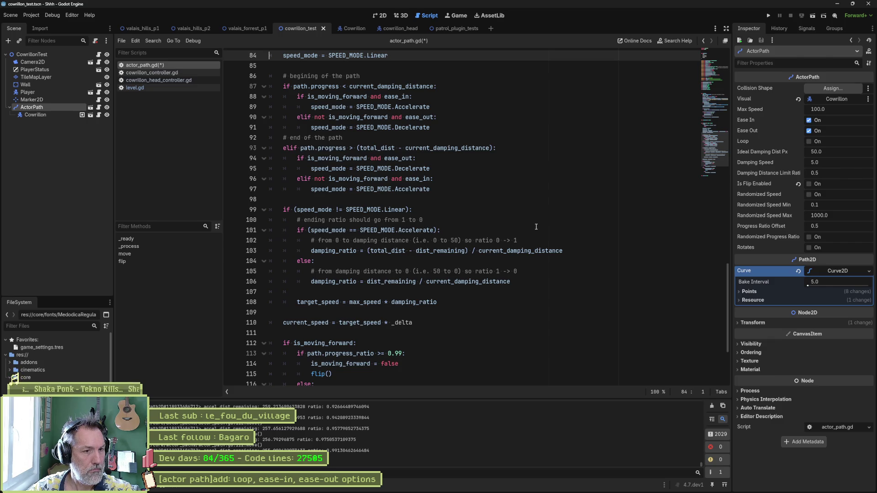
{"action": "scroll", "coordinate": [536, 227], "scroll_direction": "down", "scroll_amount": 3}
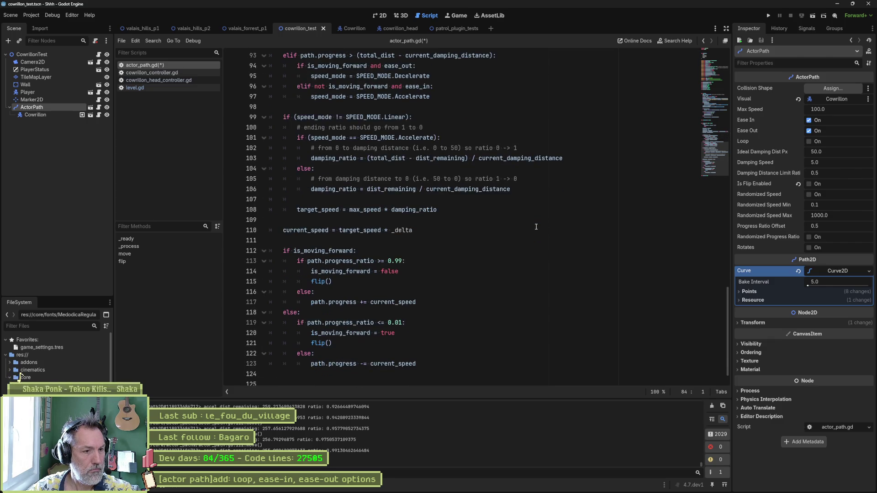
{"action": "scroll", "coordinate": [537, 227], "scroll_direction": "up", "scroll_amount": 4}
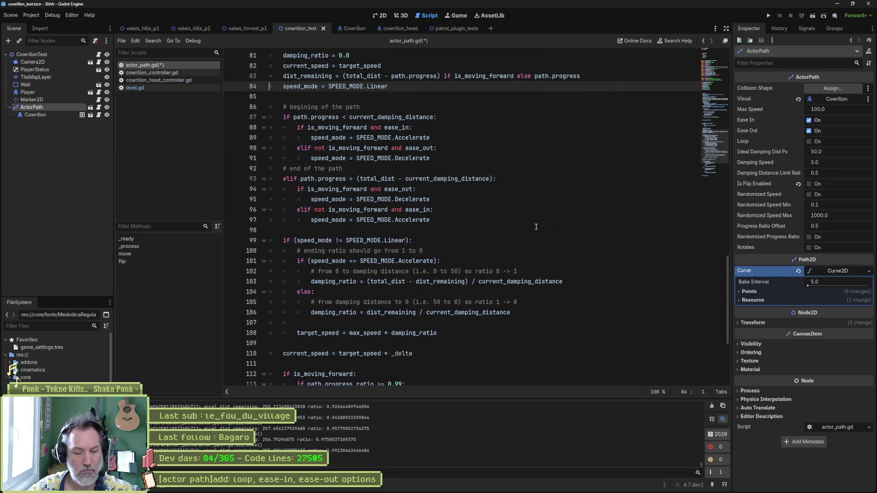
{"action": "key", "text": "F6"}
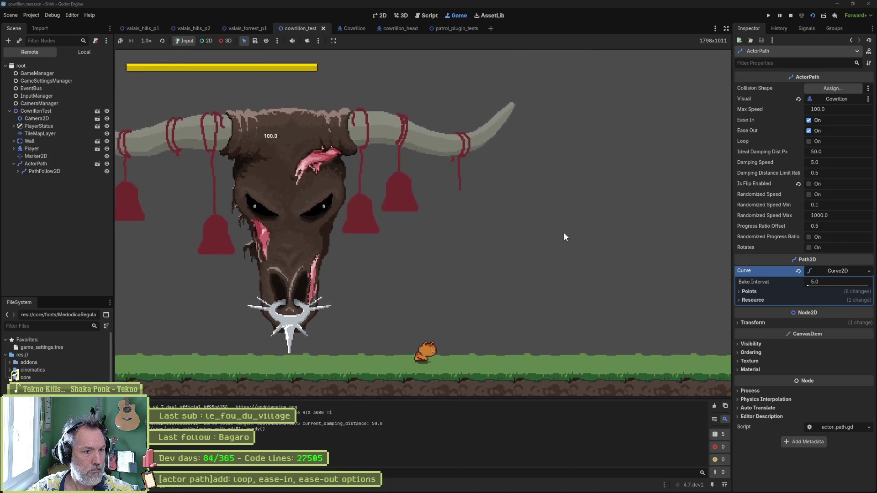
- Test the scene with Ease Out turned off, then with the easing options toggled
{"action": "key", "text": "F8"}
{"action": "left_click", "coordinate": [808, 131]}
{"action": "key", "text": "F6"}
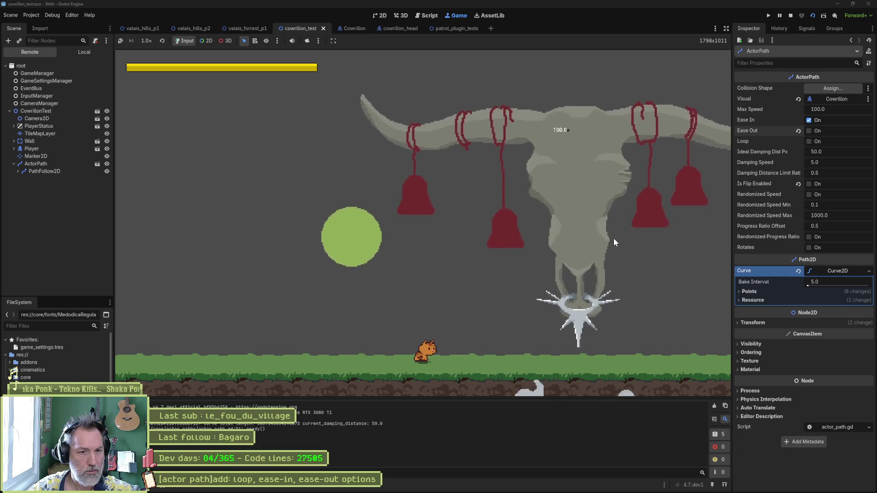
{"action": "key", "text": "F8"}
{"action": "left_click", "coordinate": [813, 131]}
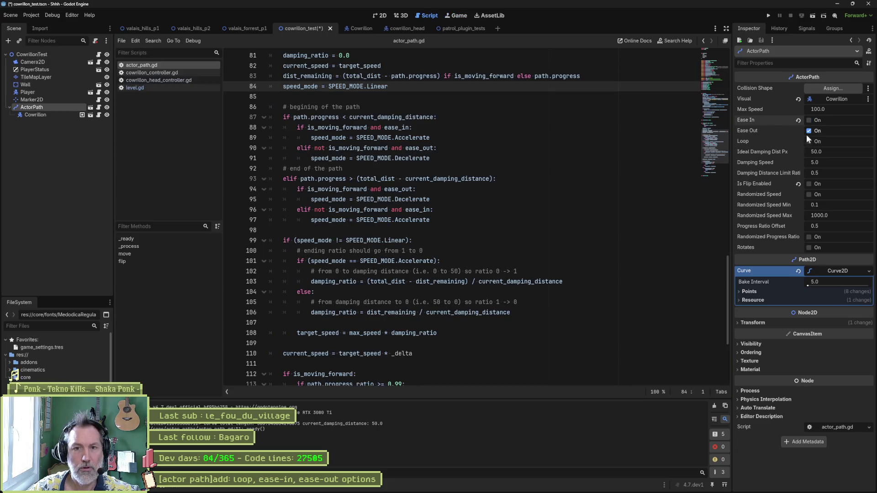
{"action": "key", "text": "F6"}
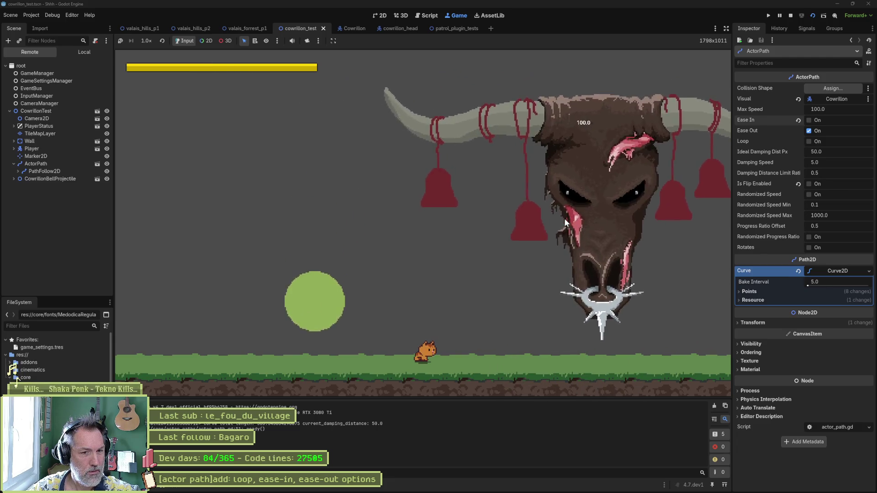
{"action": "key", "text": "F8"}
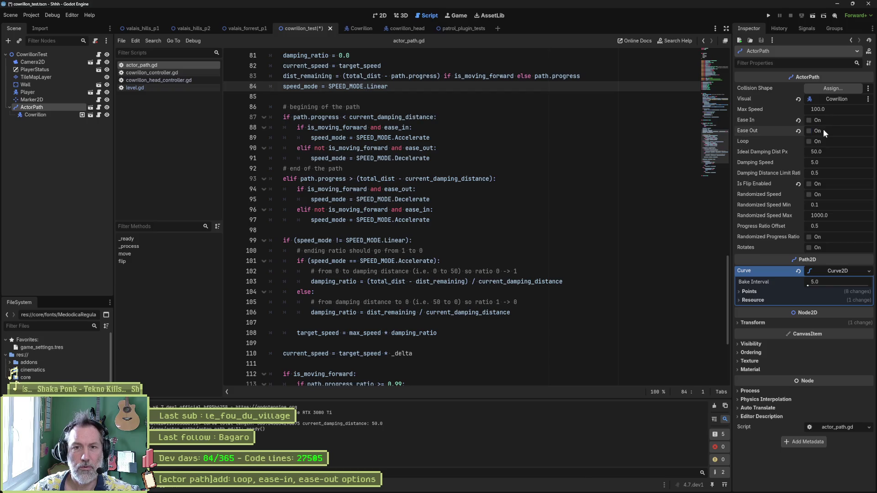
- Test with no easing, then switch Ease In and Ease Out back on and rerun
{"action": "left_click", "coordinate": [823, 130]}
{"action": "key", "text": "F6"}
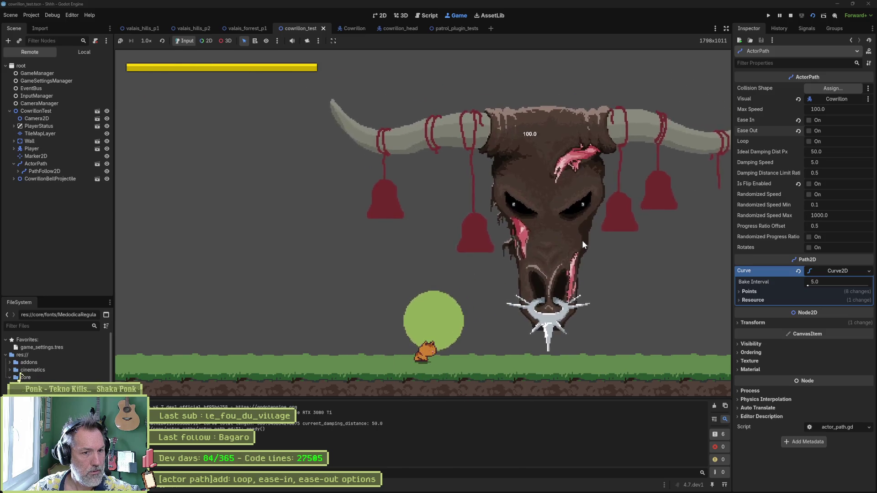
{"action": "key", "text": "F8"}
{"action": "left_click", "coordinate": [829, 120]}
{"action": "left_click", "coordinate": [829, 130]}
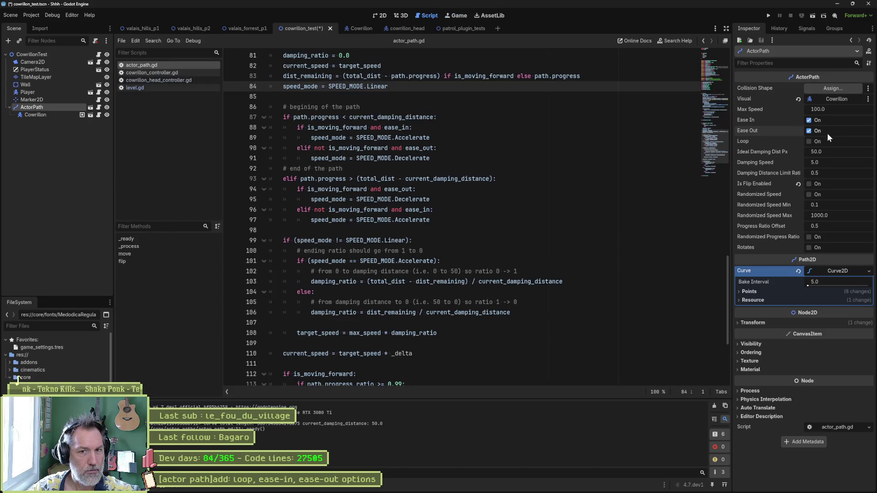
{"action": "key", "text": "F6"}
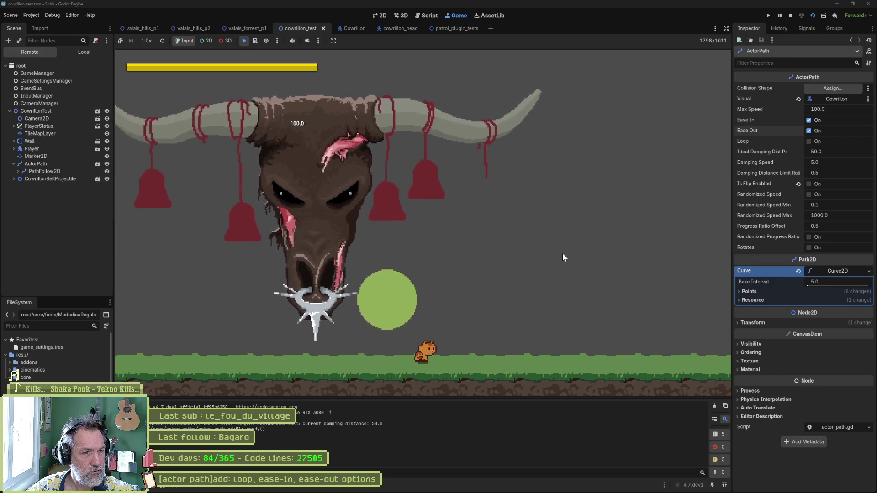
{"action": "key", "text": "F8"}
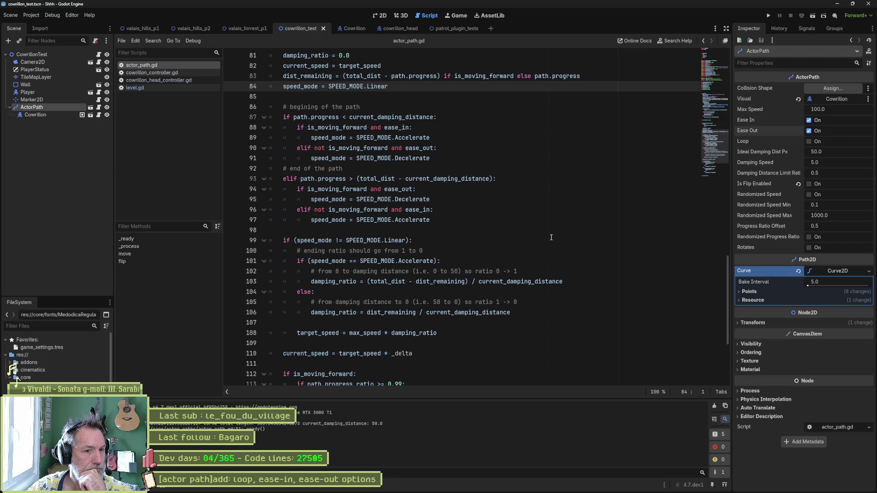
{"action": "scroll", "coordinate": [552, 237], "scroll_direction": "down", "scroll_amount": 4}
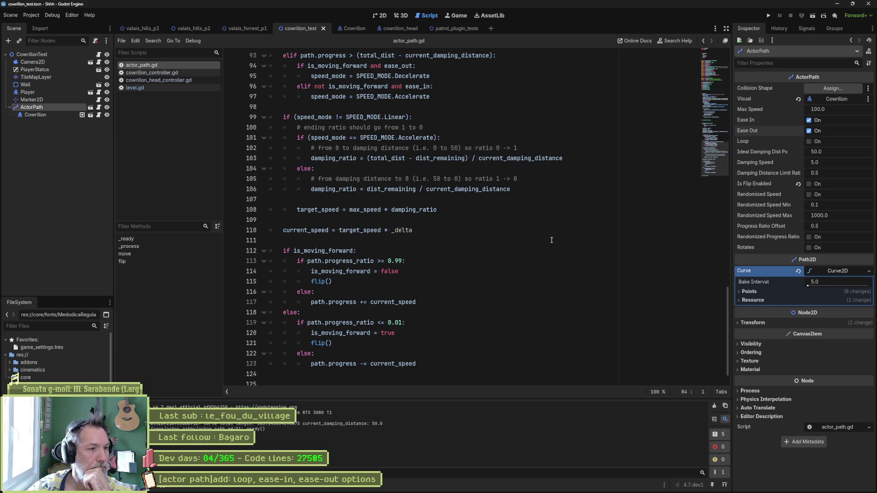
{"action": "scroll", "coordinate": [551, 240], "scroll_direction": "up", "scroll_amount": 6}
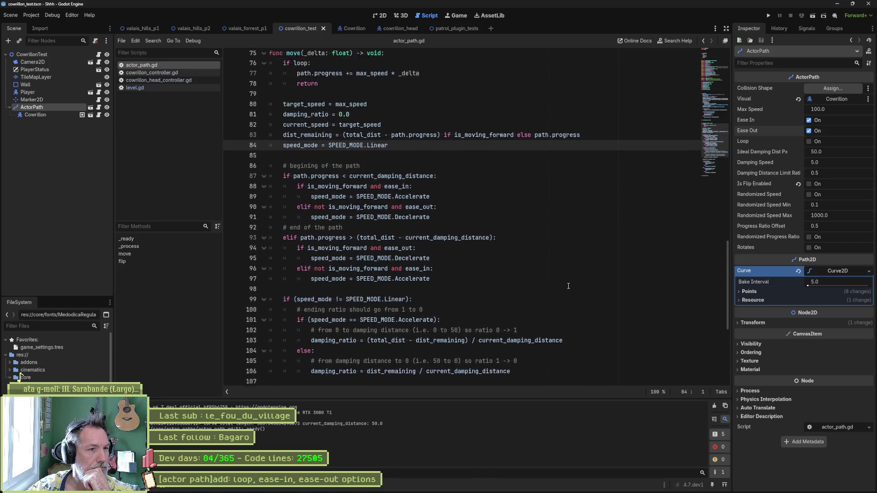
{"action": "scroll", "coordinate": [568, 286], "scroll_direction": "up", "scroll_amount": 2}
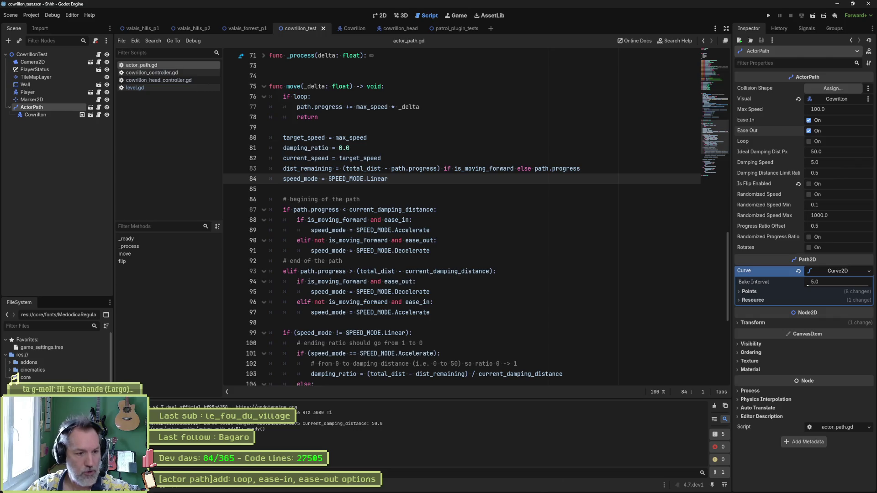
{"action": "mouse_move", "coordinate": [541, 487]}
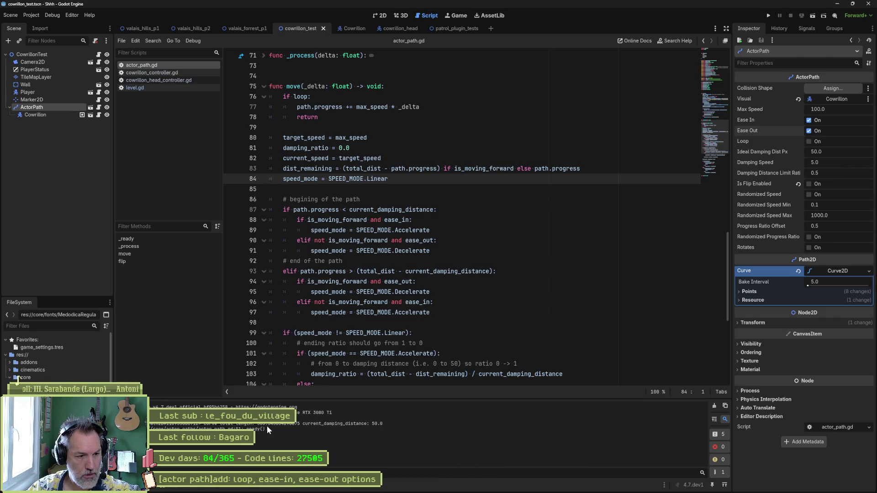
- Delete the print_debug line from _ready and add blank lines after path.rotation and before the visual reparent block
{"action": "left_click", "coordinate": [716, 92]}
{"action": "scroll", "coordinate": [717, 84], "scroll_direction": "up", "scroll_amount": 5}
{"action": "scroll", "coordinate": [716, 86], "scroll_direction": "down", "scroll_amount": 5}
{"action": "left_click", "coordinate": [478, 212]}
{"action": "key", "text": "ctrl+shift+k"}
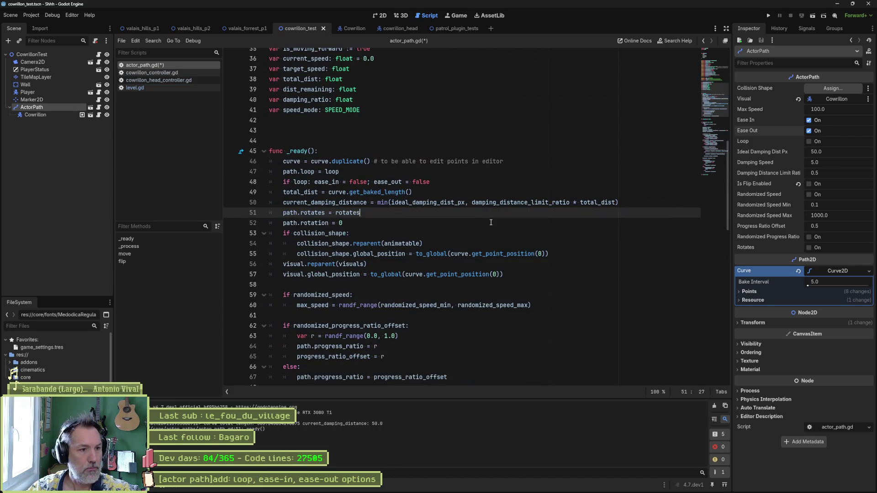
{"action": "left_click", "coordinate": [466, 225]}
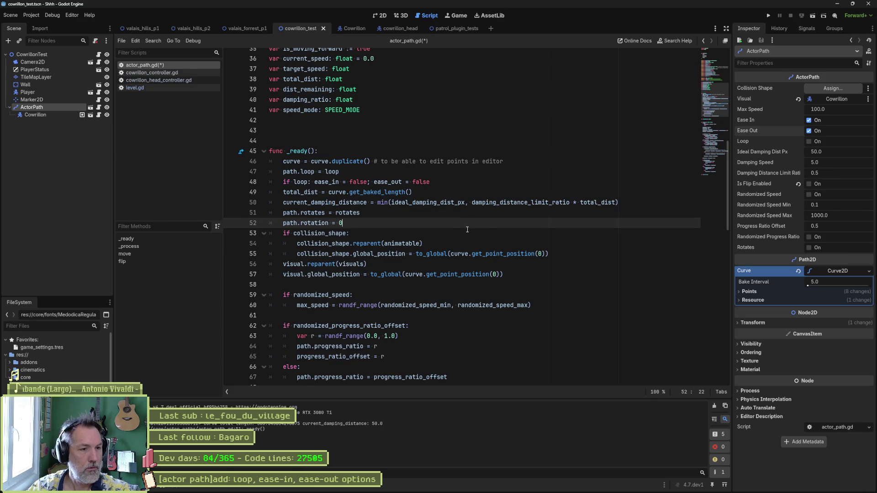
{"action": "key", "text": "Return"}
{"action": "key", "text": "Down"}
{"action": "key", "text": "Down"}
{"action": "key", "text": "Down"}
{"action": "key", "text": "Return"}
- Save the script, switch on Loop for ActorPath, and run the cowrillon_test scene
{"action": "key", "text": "ctrl+s"}
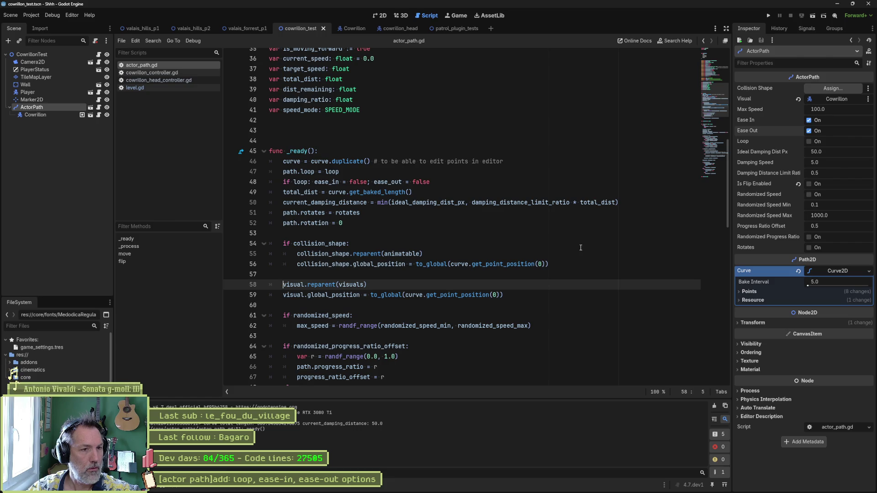
{"action": "left_click", "coordinate": [808, 141]}
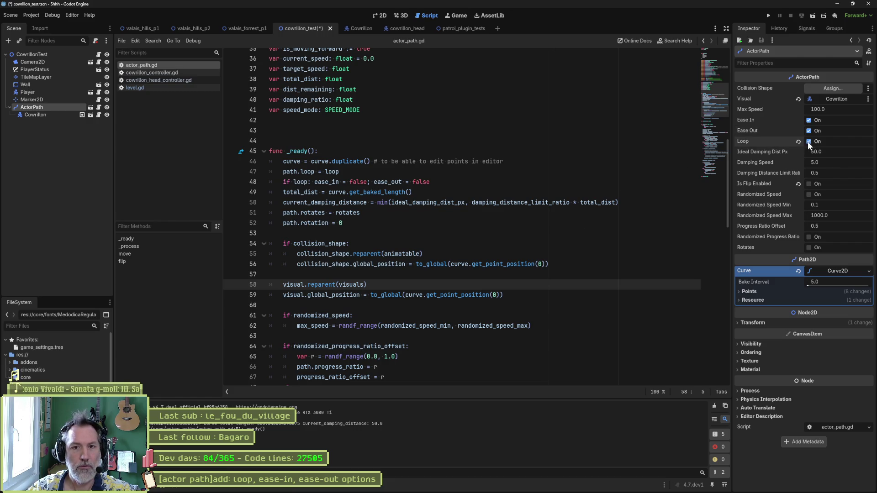
{"action": "key", "text": "F6"}
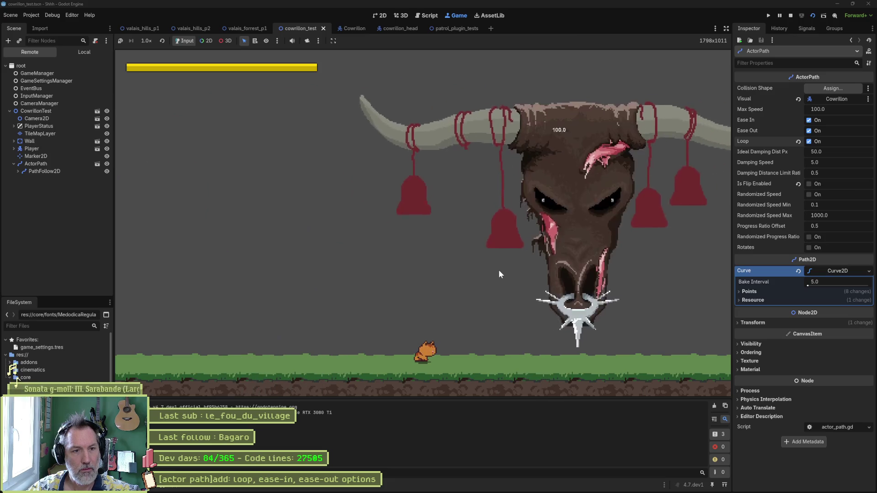
- Stop the game, switch ActorPath's Loop back off, rerun the scene, then stop it
{"action": "key", "text": "F8"}
{"action": "left_click", "coordinate": [809, 141]}
{"action": "key", "text": "F5"}
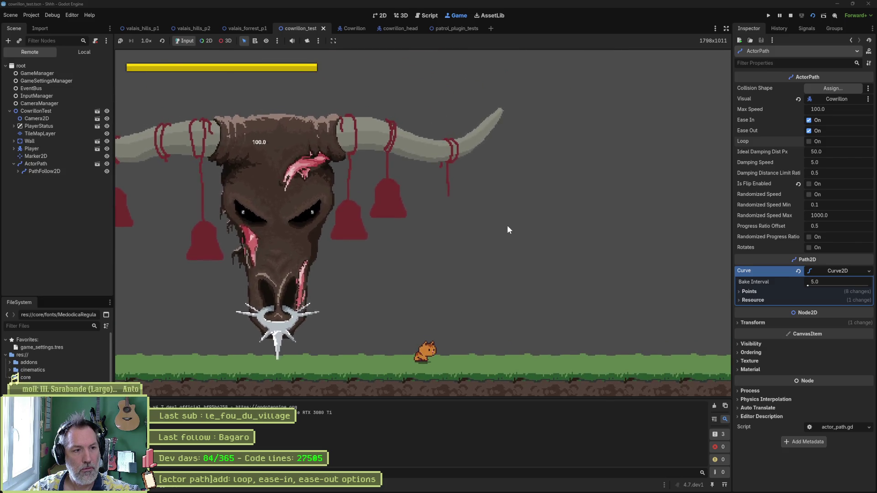
{"action": "key", "text": "F8"}
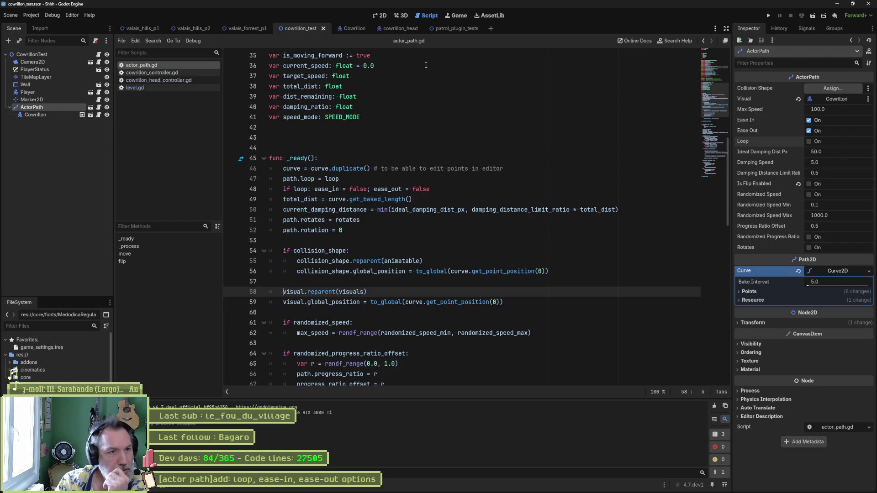
- Compare the Cowrillon and cowrillon_head scenes in the 2D view
{"action": "left_click", "coordinate": [352, 32]}
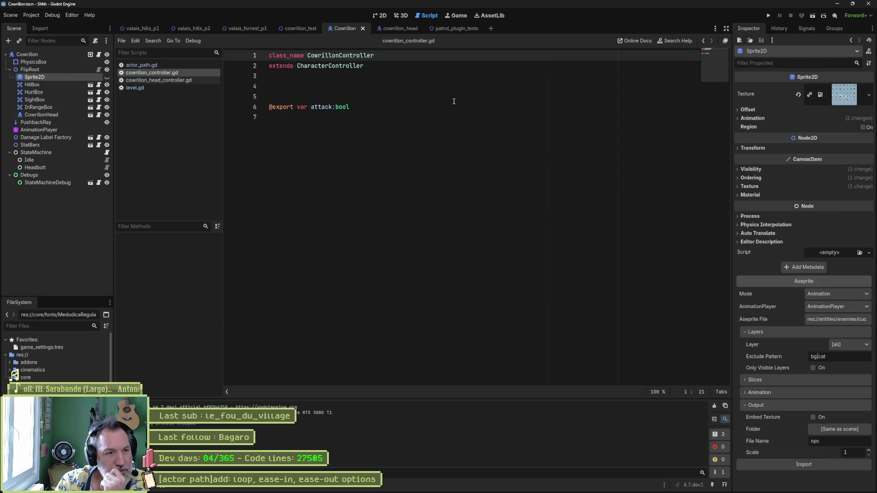
{"action": "left_click", "coordinate": [387, 15]}
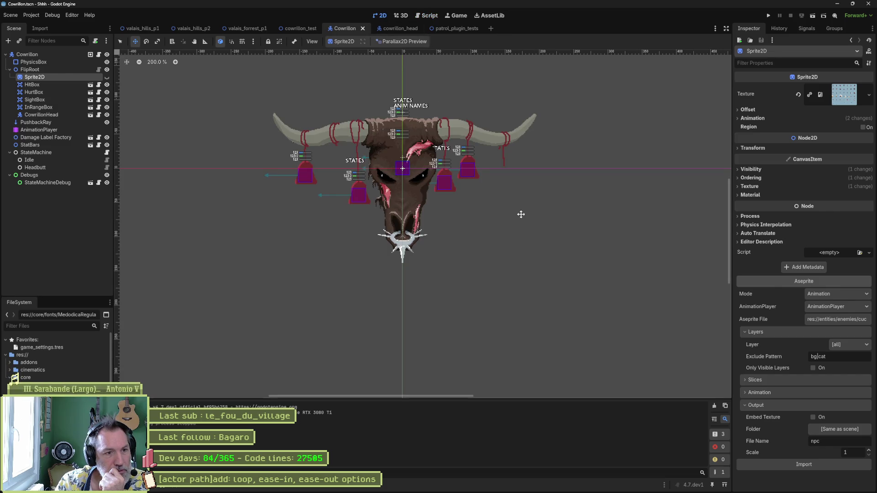
{"action": "left_click", "coordinate": [400, 29]}
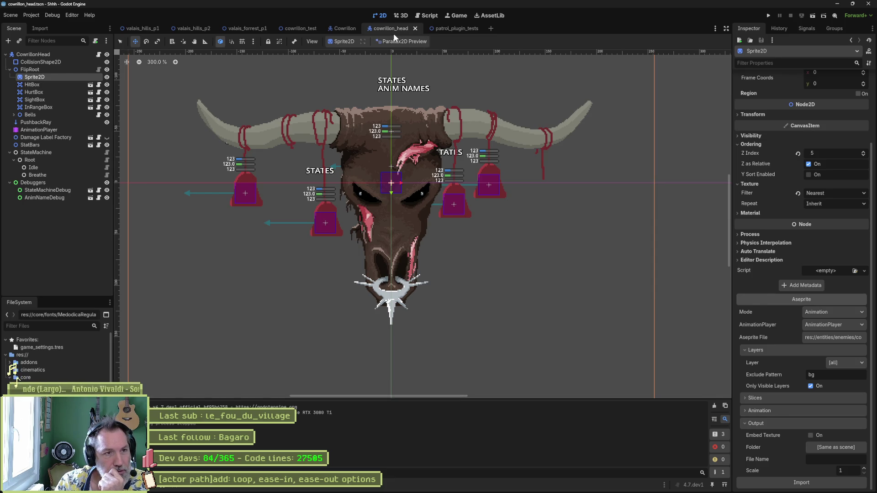
{"action": "left_click", "coordinate": [339, 28]}
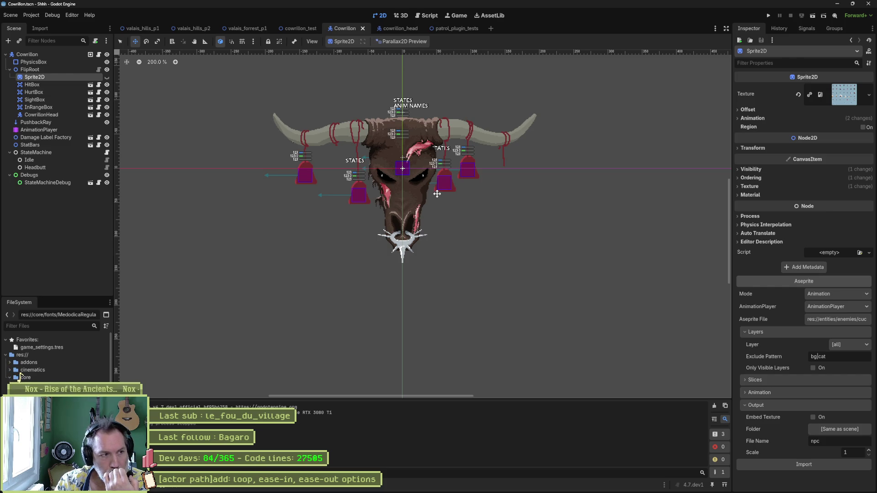
{"action": "scroll", "coordinate": [437, 194], "scroll_direction": "down", "scroll_amount": 3}
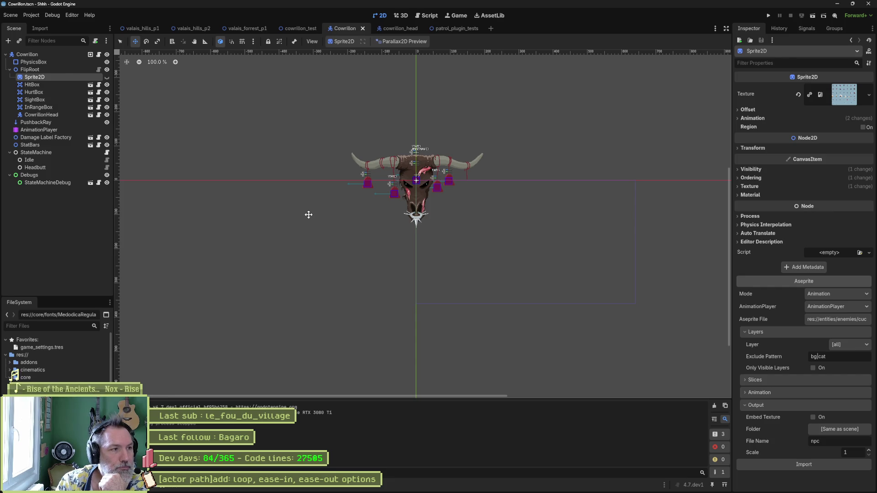
- Check the Cowrillon instance's scene, then return to cowrillon_test and select the CowrillonTest root node
{"action": "left_click", "coordinate": [302, 29]}
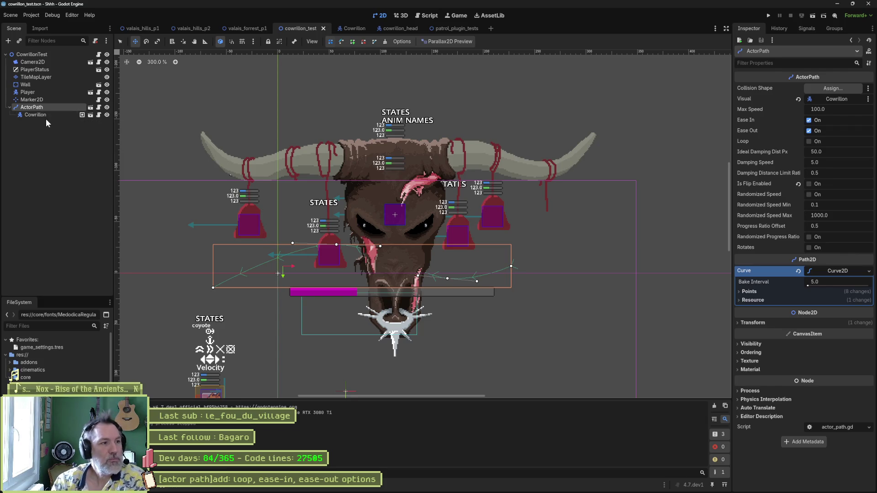
{"action": "left_click", "coordinate": [89, 115]}
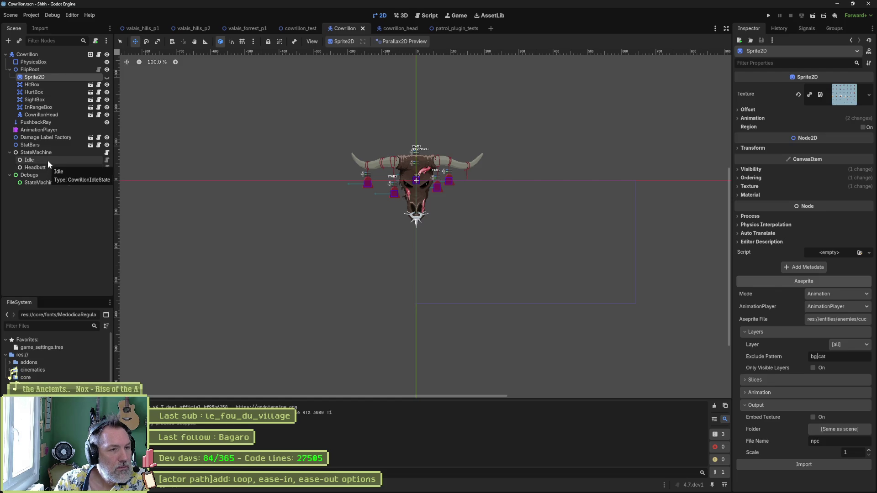
{"action": "left_click", "coordinate": [398, 28]}
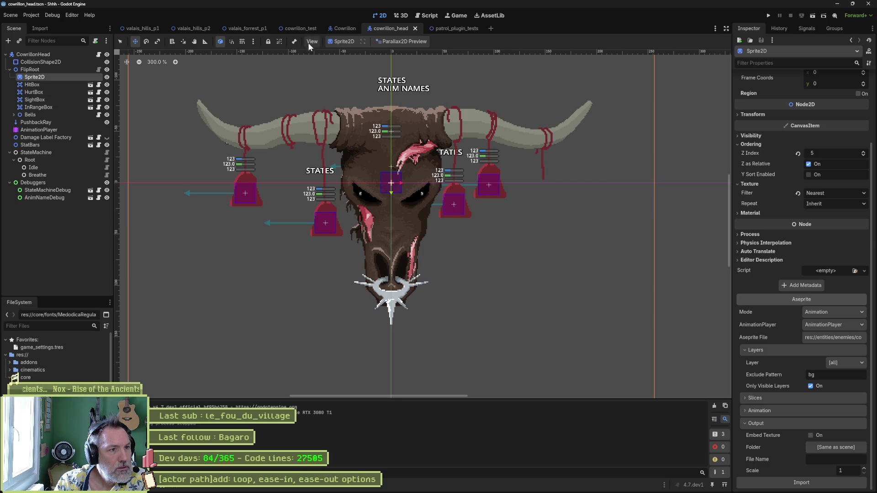
{"action": "left_click", "coordinate": [305, 28]}
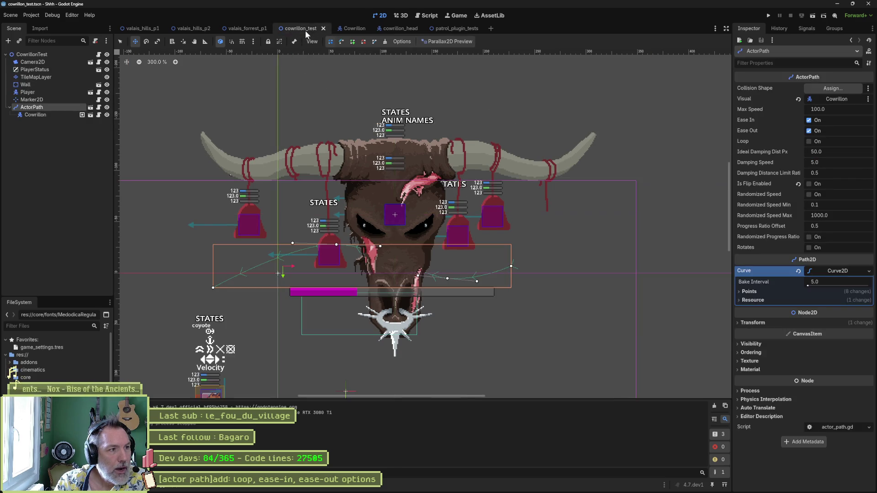
{"action": "left_click", "coordinate": [73, 189]}
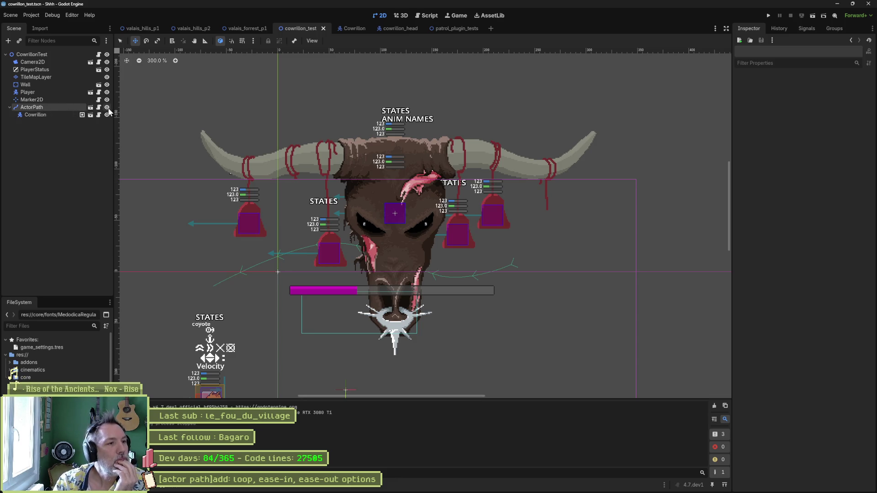
{"action": "left_click", "coordinate": [32, 54]}
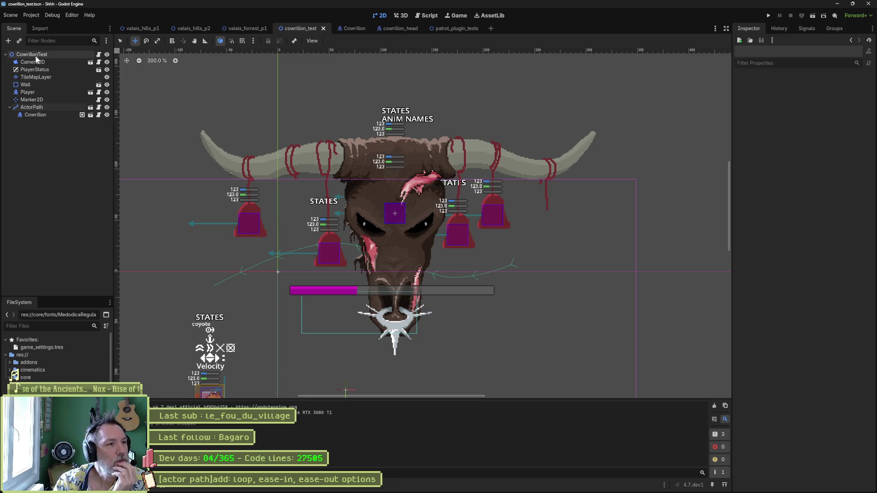
- Add a child under CowrillonTest, trying 'player' then 'animat', and read the AnimationTree description
{"action": "key", "text": "ctrl+a"}
{"action": "type", "text": "player"}
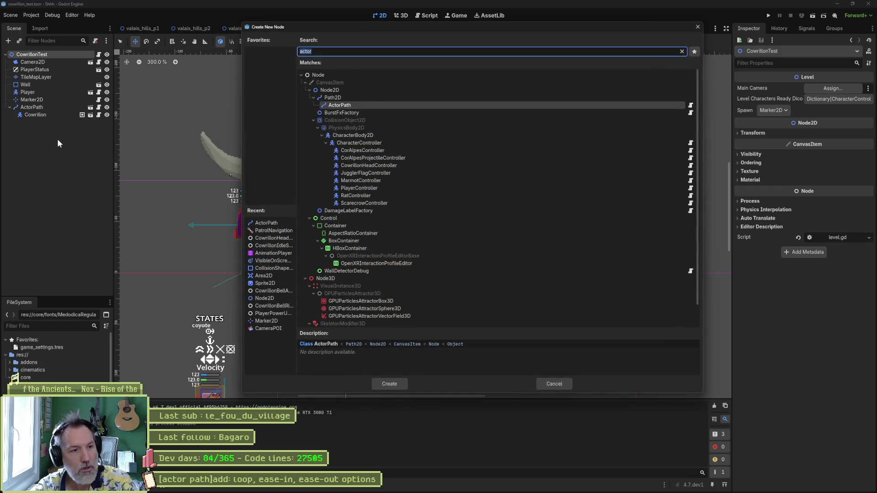
{"action": "key", "text": "ctrl+a"}
{"action": "type", "text": "animat"}
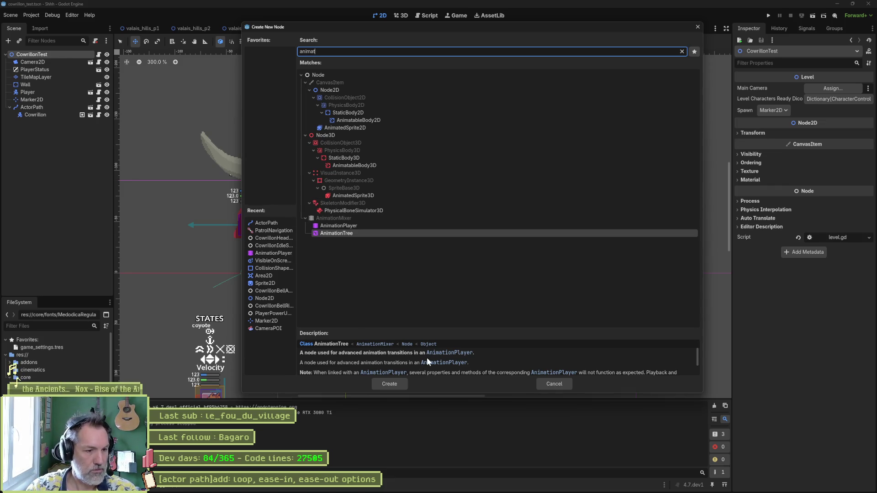
{"action": "scroll", "coordinate": [540, 358], "scroll_direction": "down", "scroll_amount": 2}
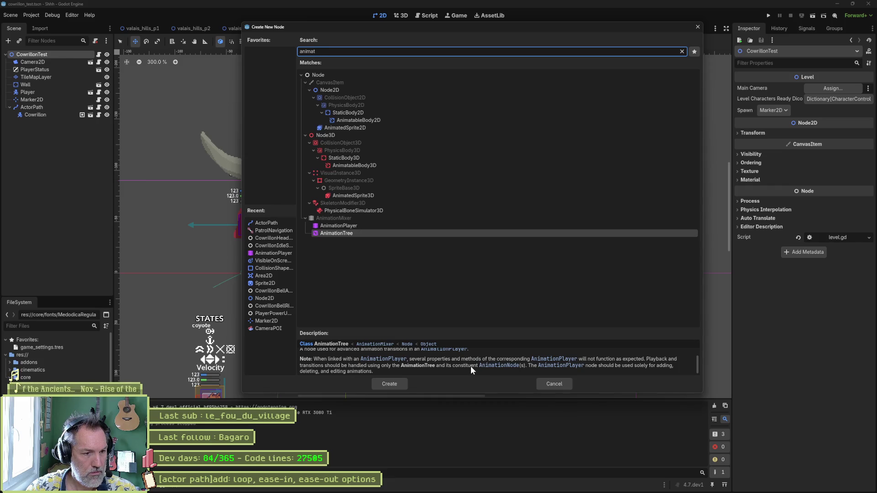
{"action": "scroll", "coordinate": [471, 366], "scroll_direction": "down", "scroll_amount": 1}
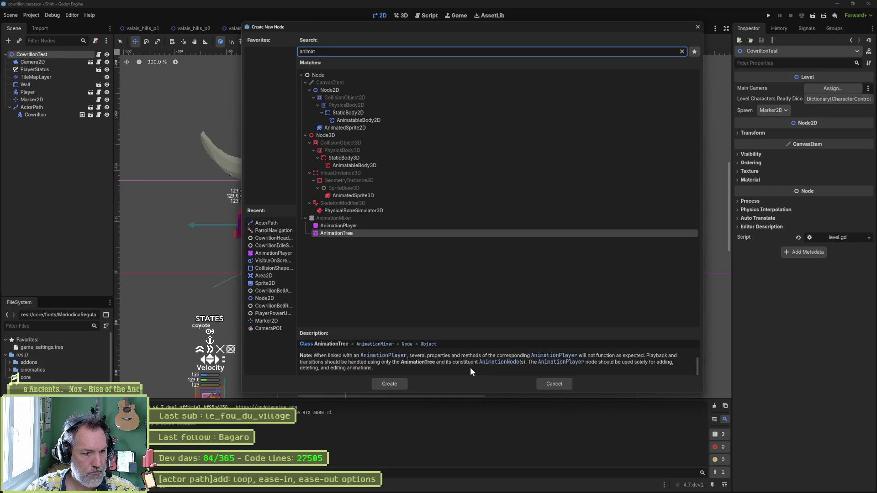
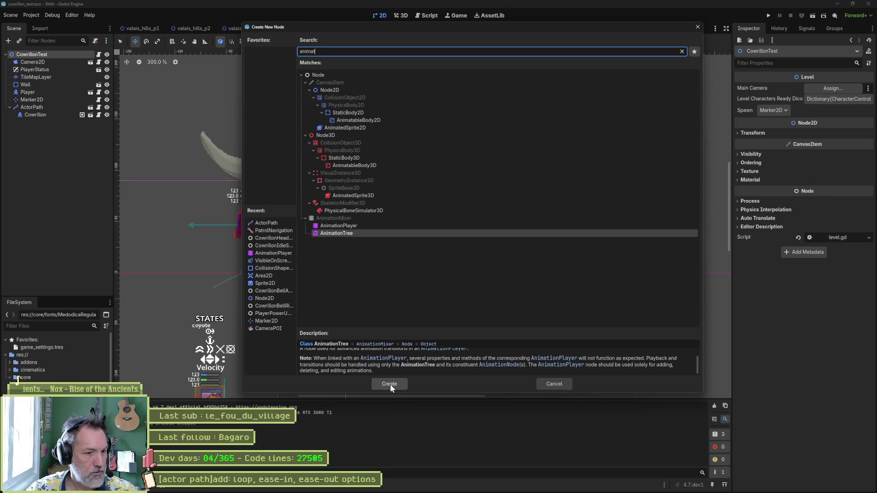
- Cancel the new-node dialog, view the actor path task in Asana, then return to Fork
{"action": "left_click", "coordinate": [539, 384]}
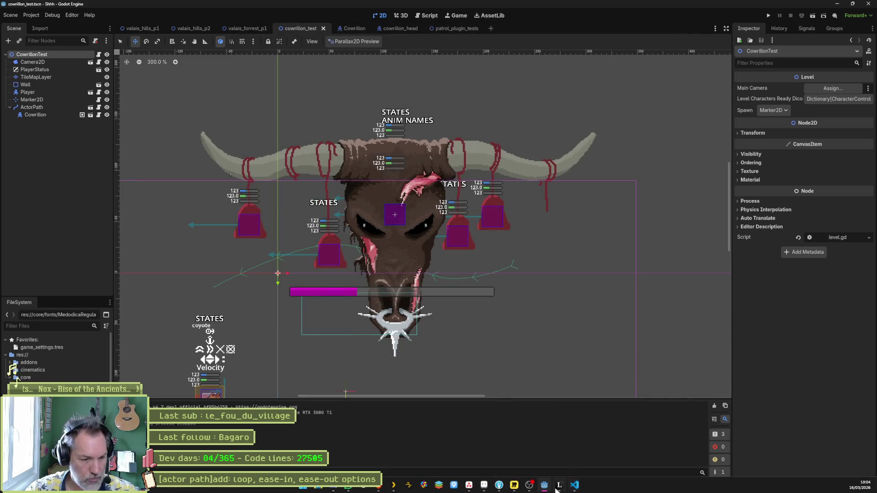
{"action": "left_click", "coordinate": [500, 486]}
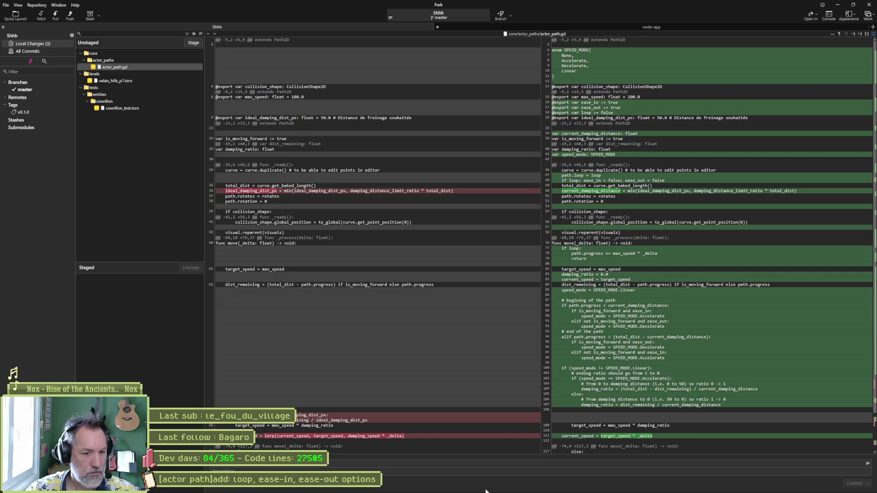
{"action": "left_click", "coordinate": [470, 486]}
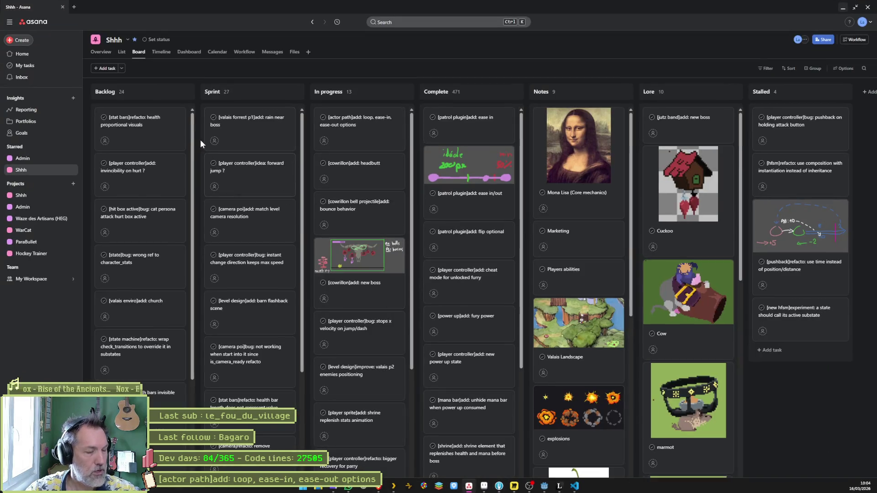
{"action": "left_click", "coordinate": [382, 126]}
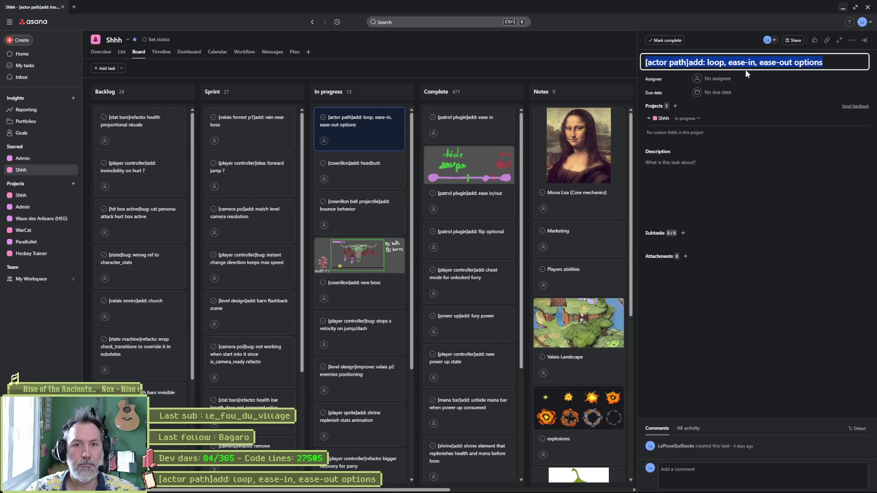
{"action": "key", "text": "alt+Tab"}
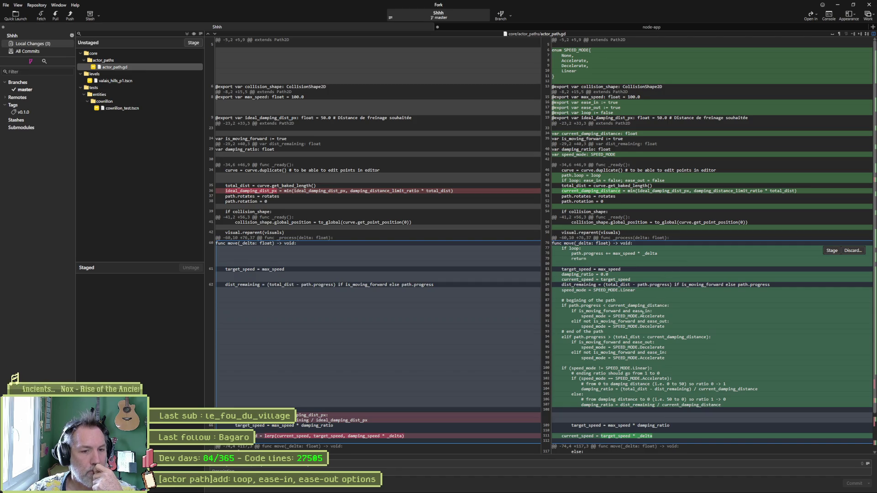
- Stage and commit the three changed files, push master to origin, and minimize Fork
{"action": "scroll", "coordinate": [650, 316], "scroll_direction": "down", "scroll_amount": 3}
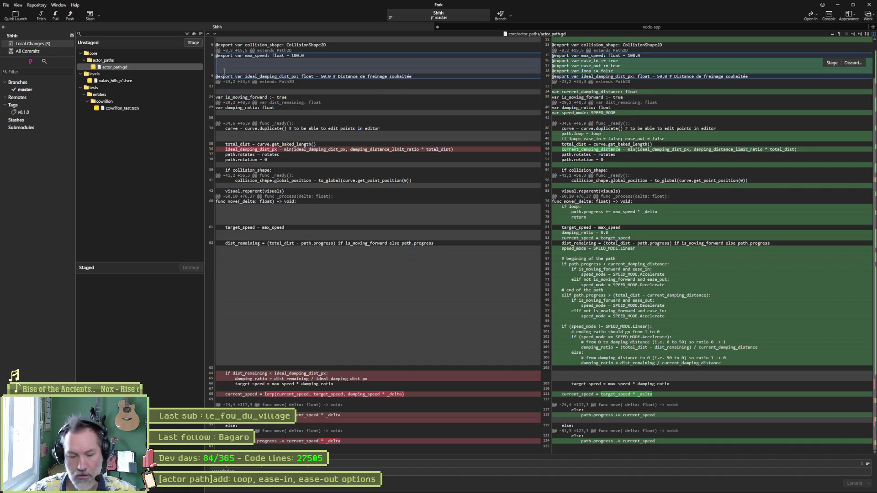
{"action": "left_click", "coordinate": [192, 42]}
{"action": "left_click", "coordinate": [829, 485]}
{"action": "left_click", "coordinate": [69, 16]}
{"action": "left_click", "coordinate": [477, 272]}
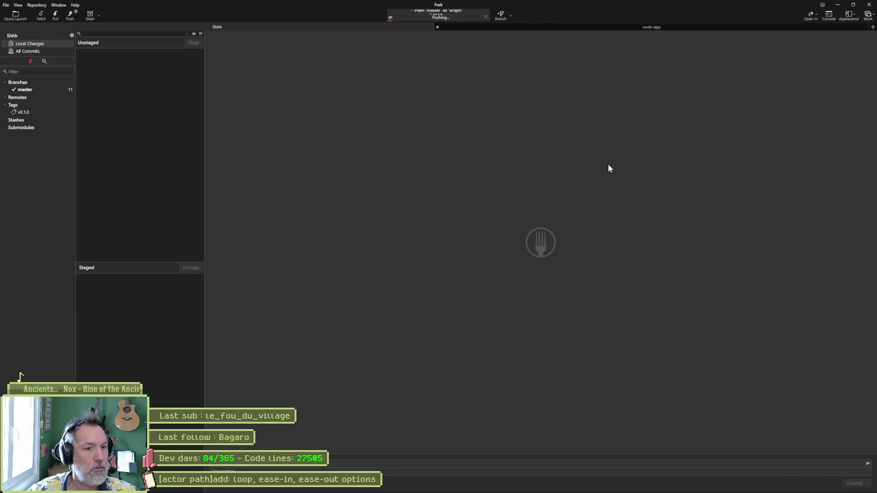
{"action": "left_click", "coordinate": [837, 7]}
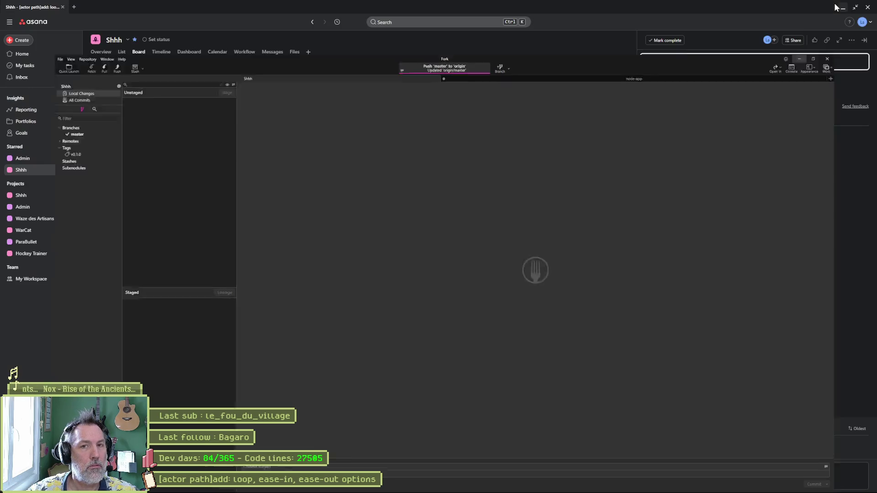
- Move the actor path task into Complete, open the cowrillon headbutt task, and minimize the browser
{"action": "left_click_drag", "start_coordinate": [385, 126], "coordinate": [434, 127]}
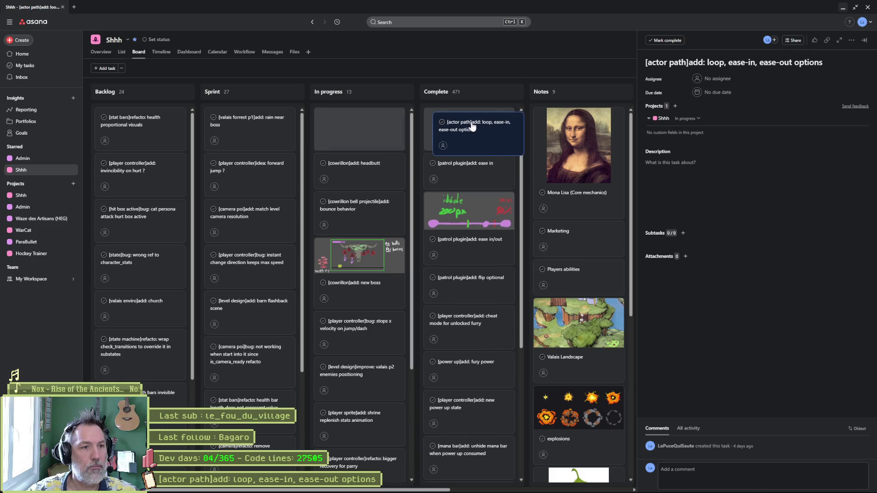
{"action": "left_click", "coordinate": [371, 126]}
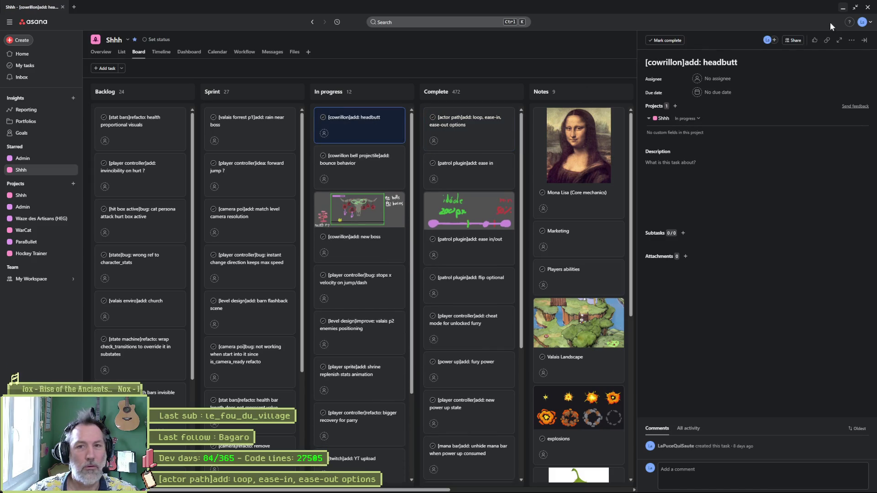
{"action": "left_click", "coordinate": [842, 9]}
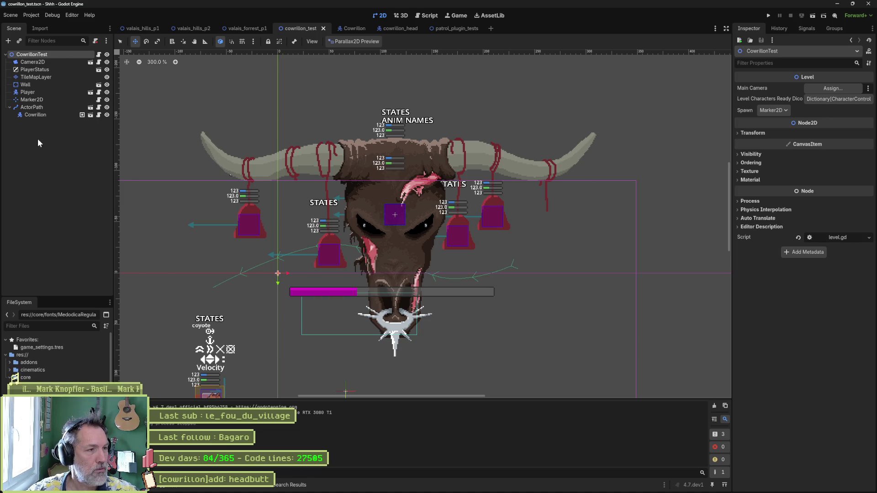
- Delete the ActorPath node and its Cowrillon child from cowrillon_test
{"action": "left_click", "coordinate": [45, 107]}
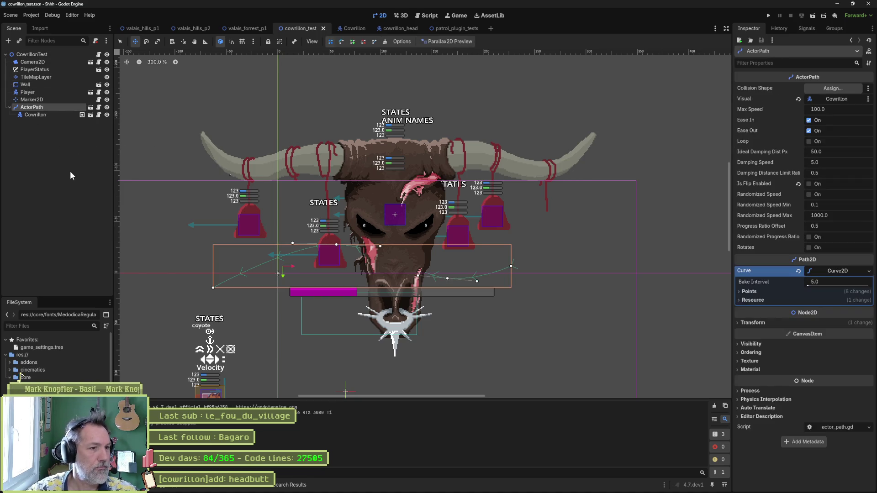
{"action": "key", "text": "Delete"}
{"action": "key", "text": "Return"}
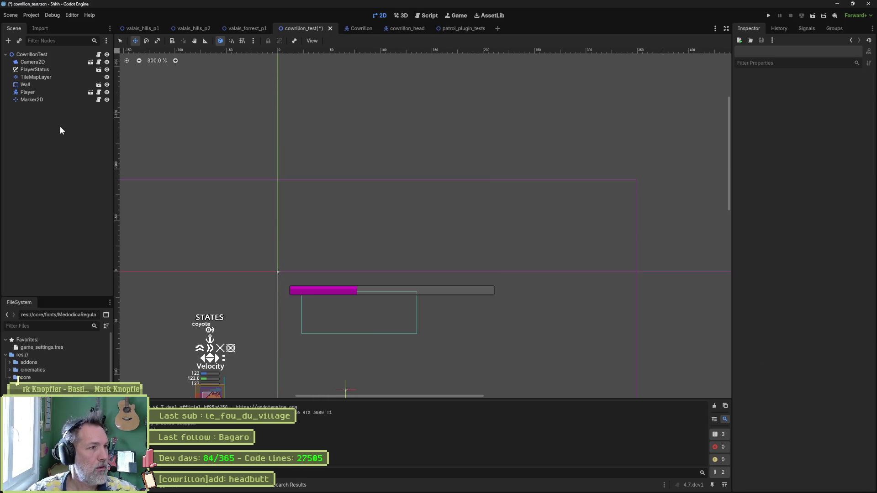
- Add an AnimationTree node under CowrillonTest and check its Tree Root options without choosing one
{"action": "left_click", "coordinate": [32, 54]}
{"action": "key", "text": "ctrl+a"}
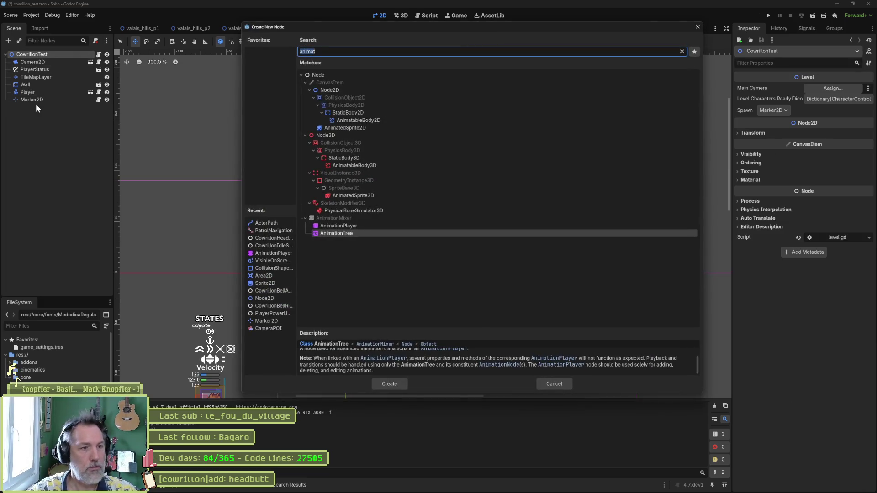
{"action": "key", "text": "Return"}
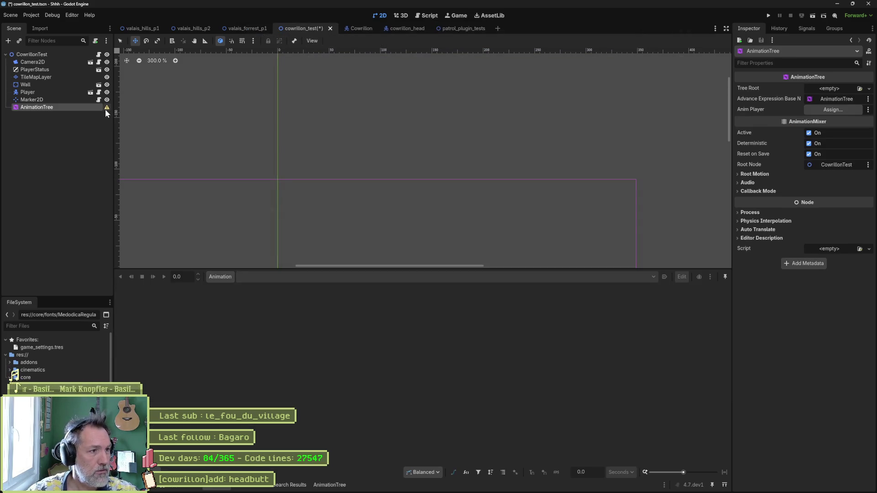
{"action": "mouse_move", "coordinate": [105, 111]}
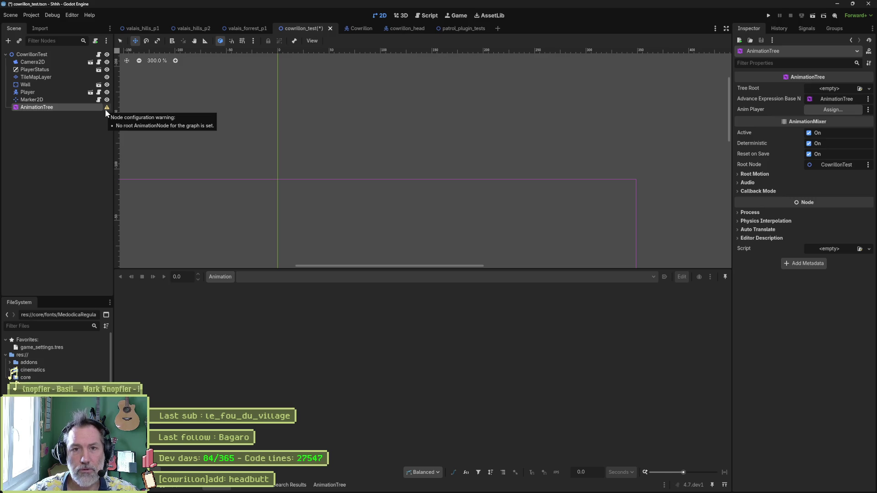
{"action": "left_click", "coordinate": [825, 88]}
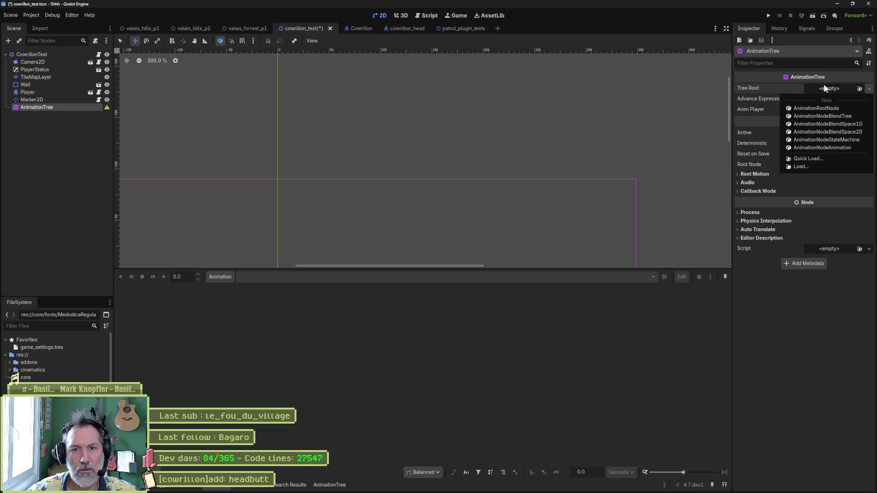
{"action": "left_click", "coordinate": [49, 153]}
- Switch to the web browser and start a new tab
{"action": "mouse_move", "coordinate": [357, 491]}
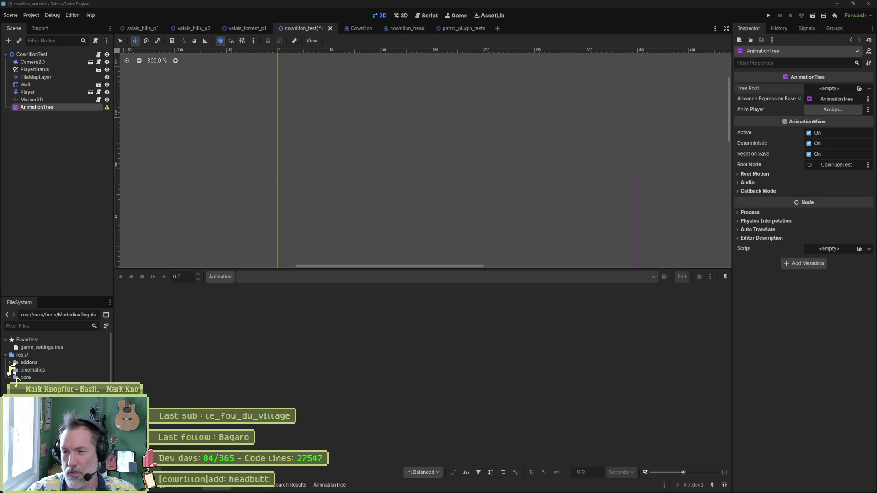
{"action": "key", "text": "alt+Tab"}
{"action": "key", "text": "ctrl+t"}
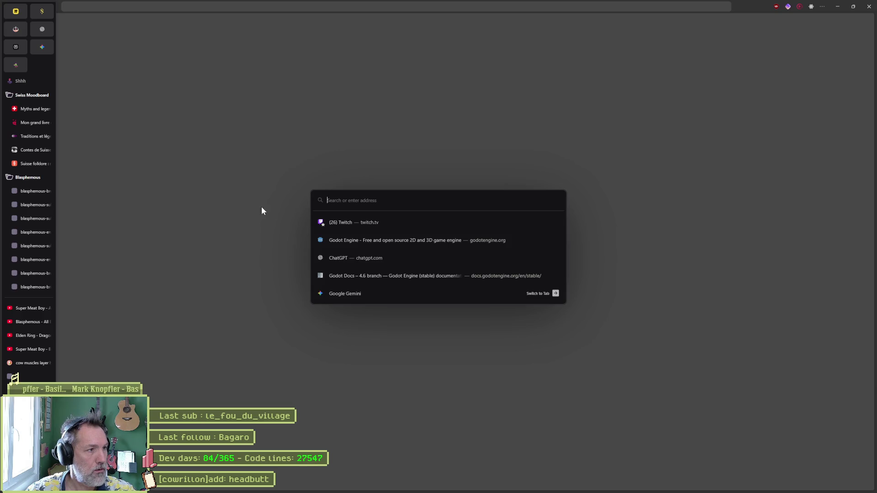
- Search the Godot docs for 'animationtree', open the Using AnimationTree tutorial, and return to Godot
{"action": "left_click", "coordinate": [42, 47]}
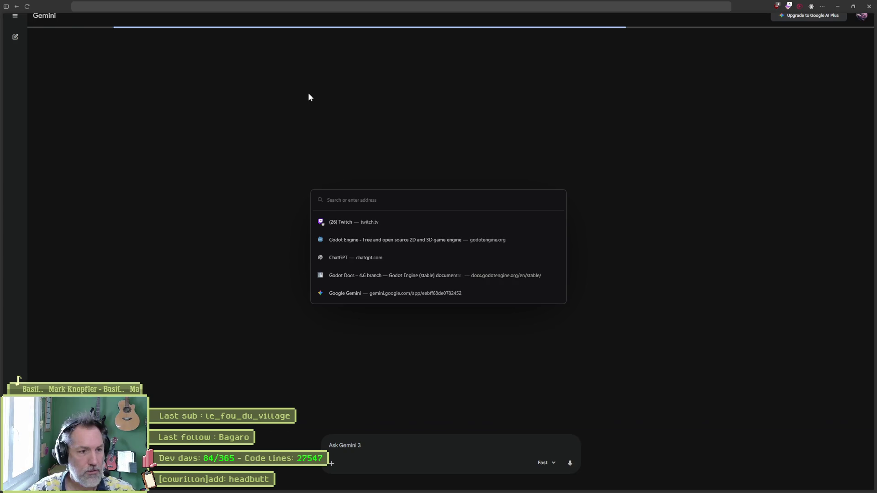
{"action": "type", "text": "godot"}
{"action": "key", "text": "Return"}
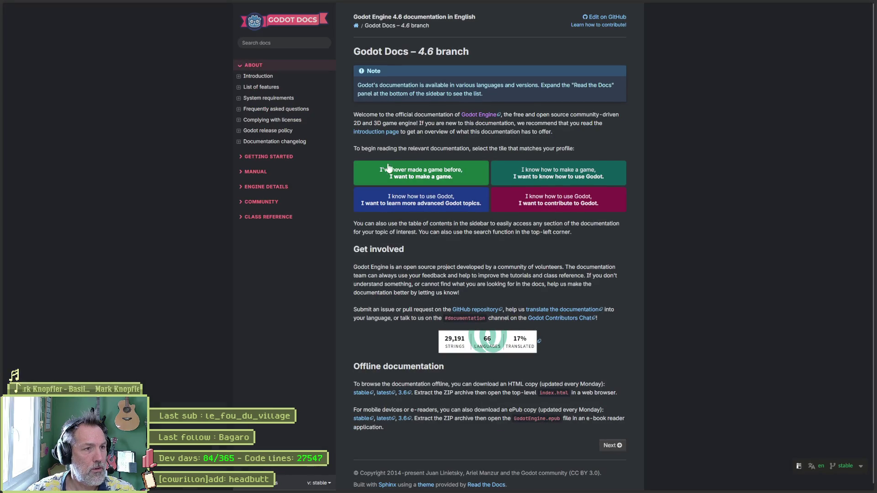
{"action": "left_click", "coordinate": [279, 46]}
{"action": "type", "text": "an"}
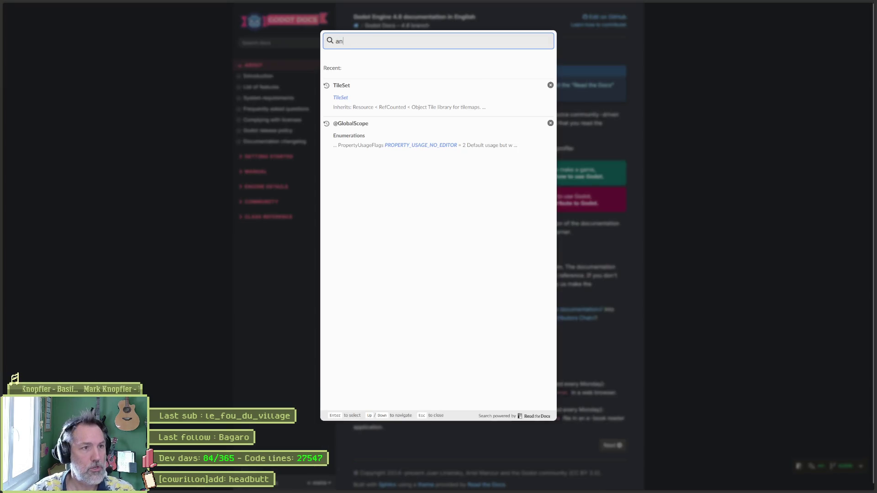
{"action": "type", "text": "imationtree"}
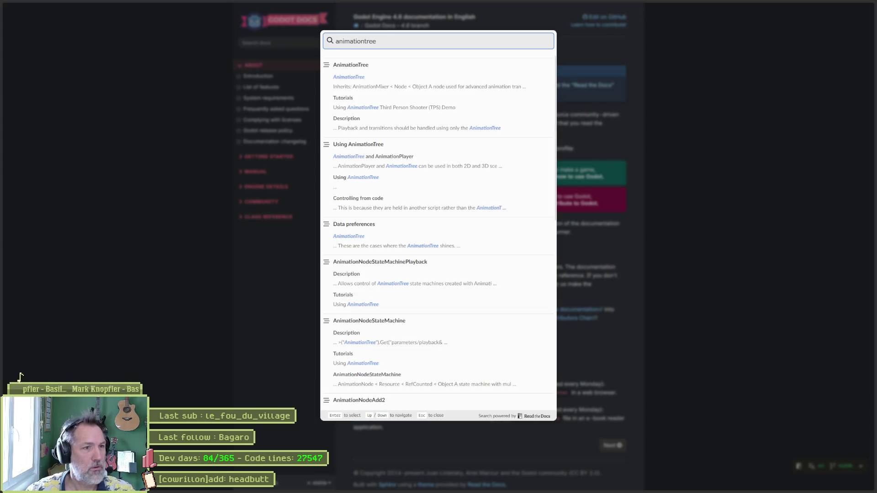
{"action": "left_click", "coordinate": [384, 76]}
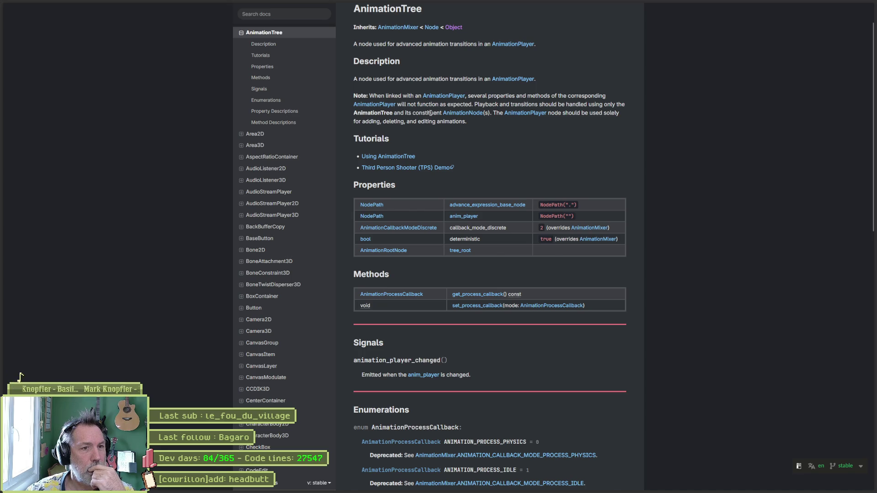
{"action": "scroll", "coordinate": [410, 101], "scroll_direction": "down", "scroll_amount": 3}
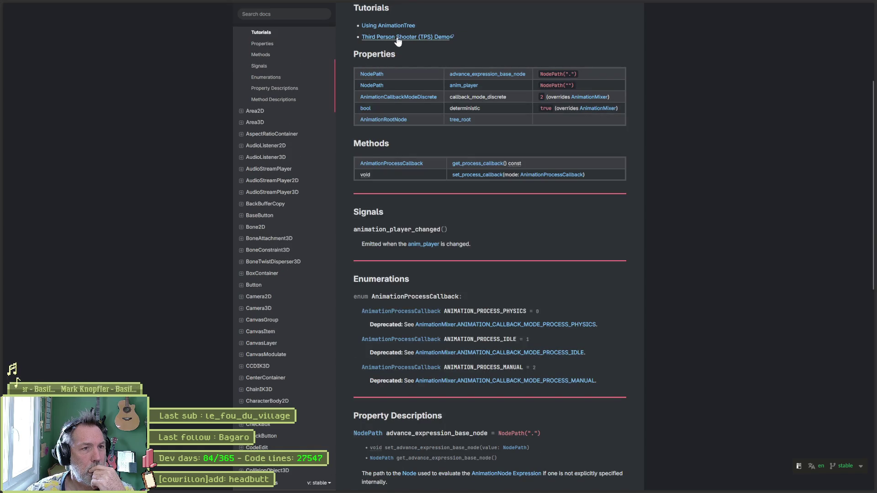
{"action": "left_click", "coordinate": [409, 26]}
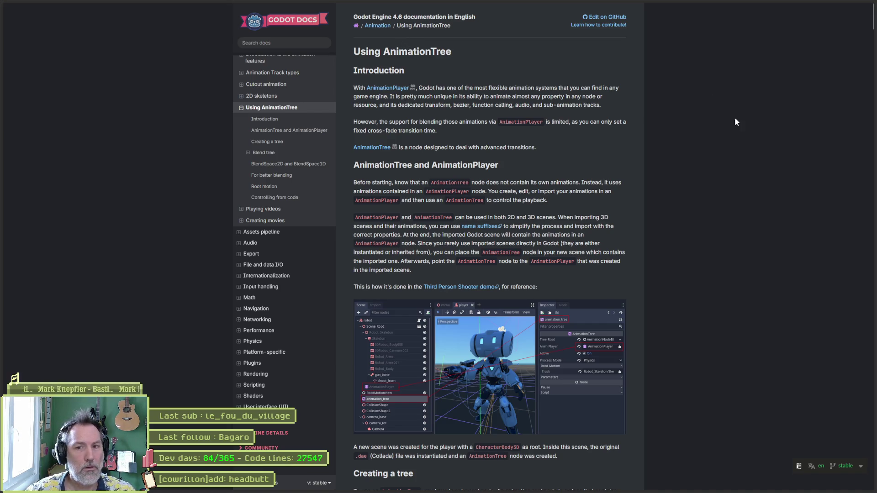
{"action": "left_click", "coordinate": [547, 487]}
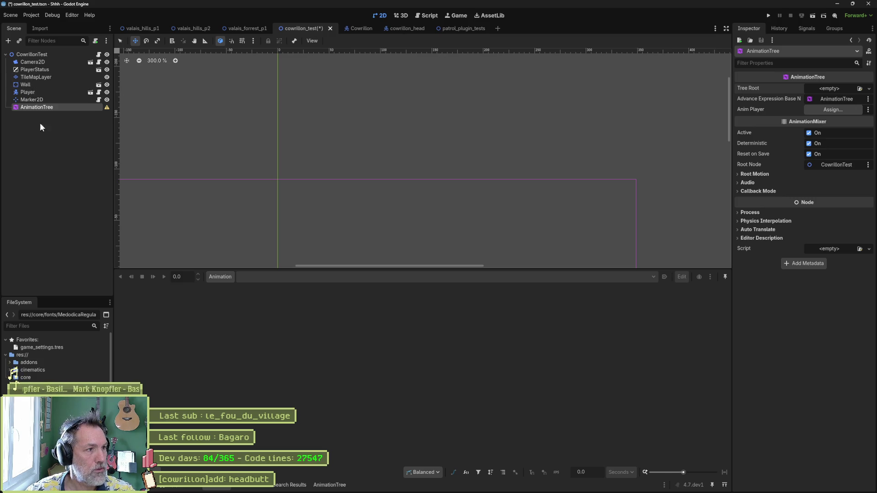
- Instance cowrillon_head.tscn as a child scene of CowrillonTest
{"action": "left_click", "coordinate": [49, 153]}
{"action": "key", "text": "ctrl+shift+a"}
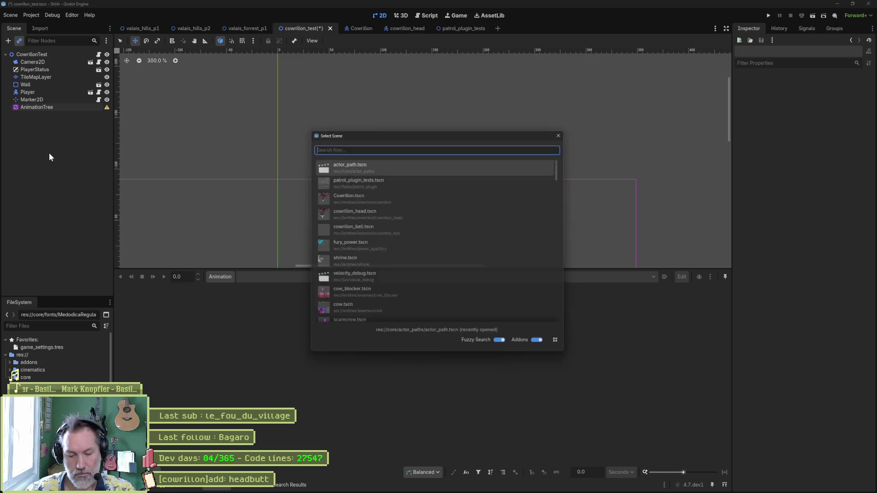
{"action": "type", "text": "co"}
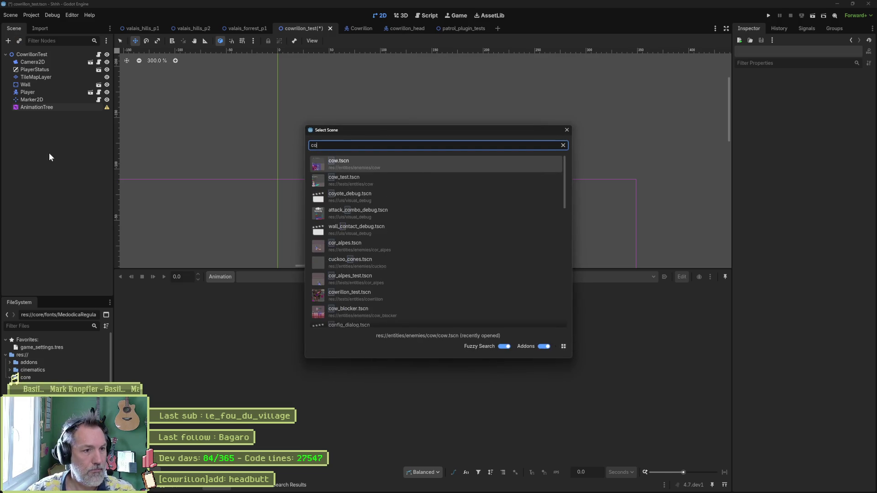
{"action": "type", "text": "wr"}
{"action": "key", "text": "Down"}
{"action": "key", "text": "Down"}
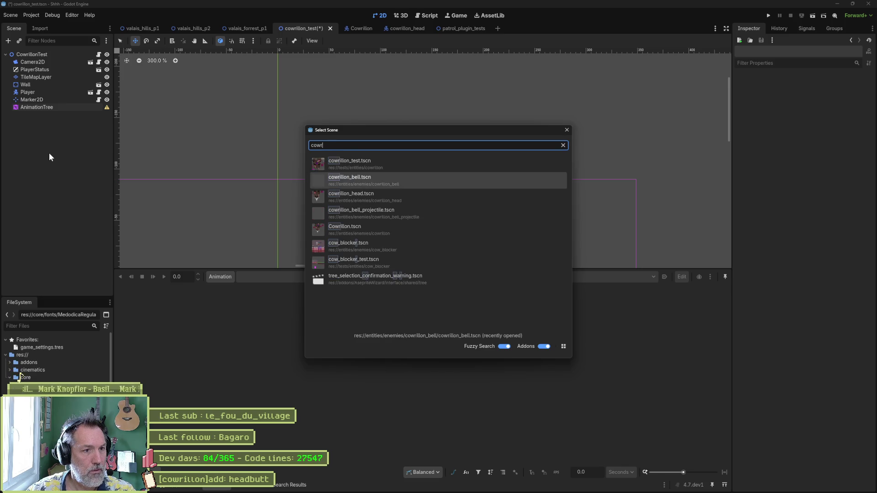
{"action": "key", "text": "Return"}
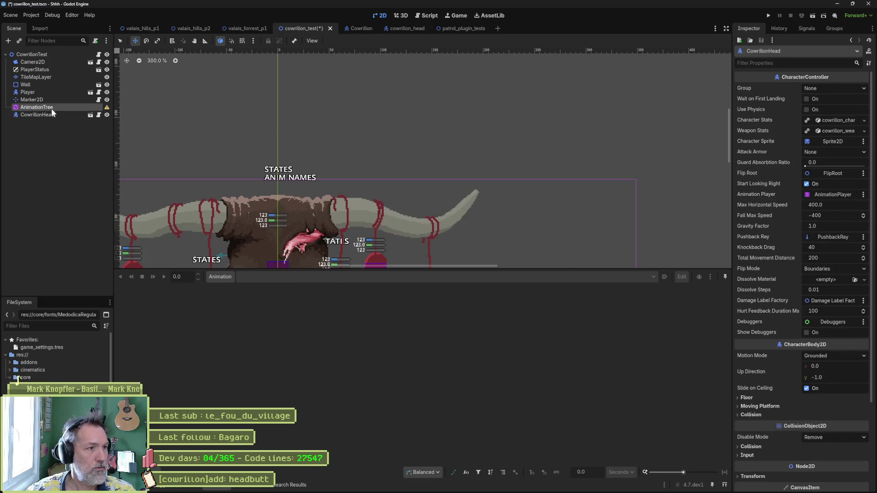
- Add a plain Node to the scene, then delete it again
{"action": "left_click", "coordinate": [52, 108]}
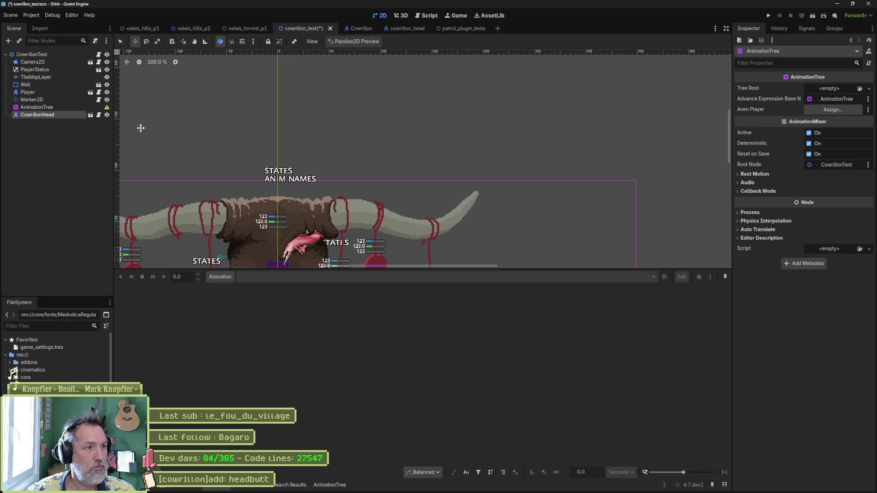
{"action": "left_click", "coordinate": [73, 146]}
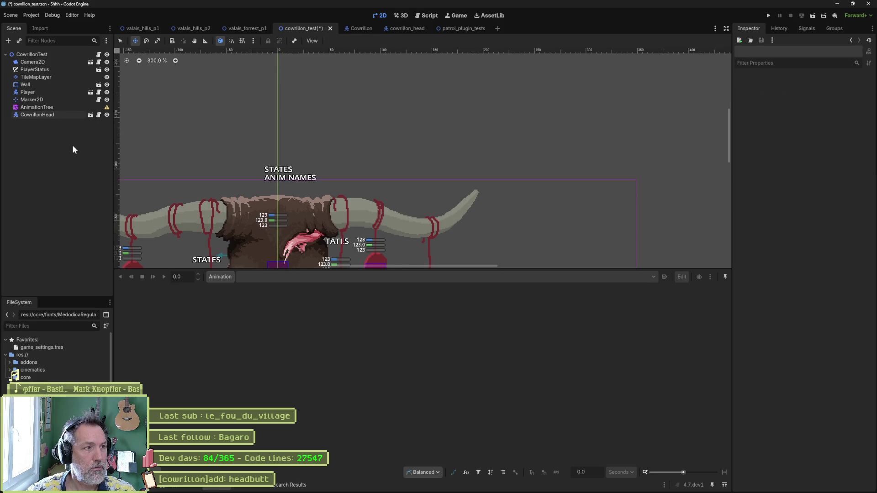
{"action": "key", "text": "ctrl+a"}
{"action": "type", "text": "node"}
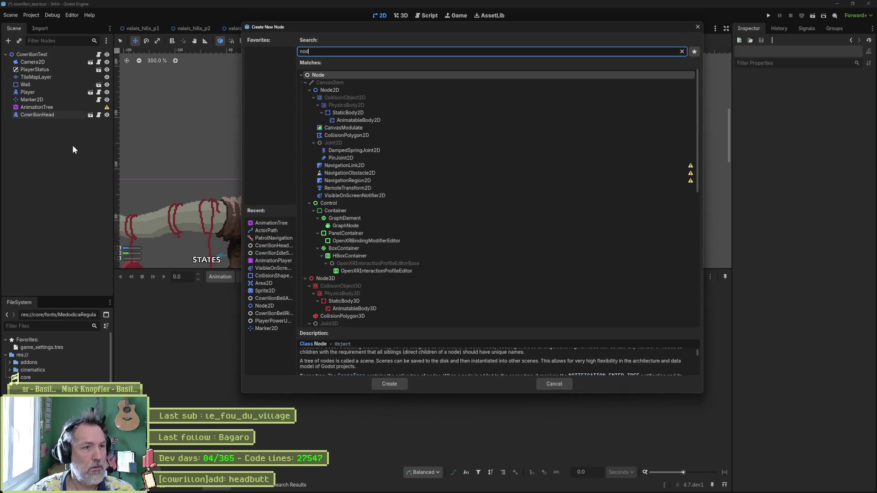
{"action": "key", "text": "Return"}
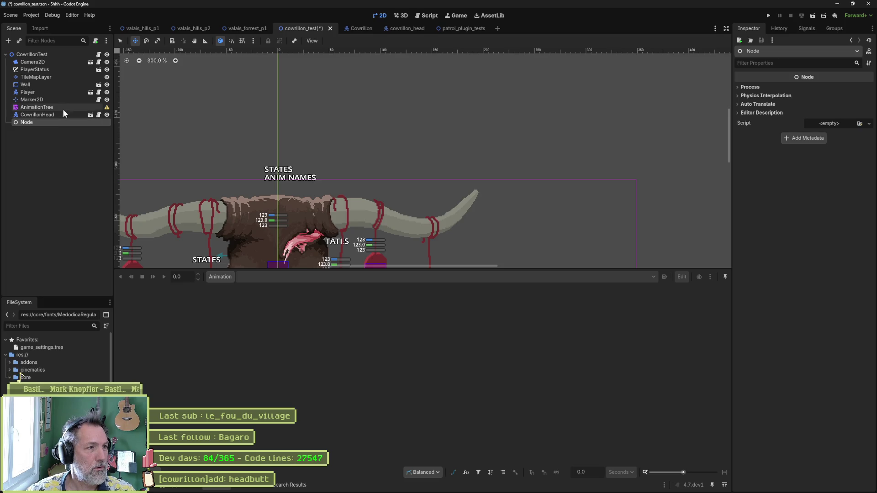
{"action": "left_click", "coordinate": [50, 108]}
{"action": "left_click", "coordinate": [33, 122]}
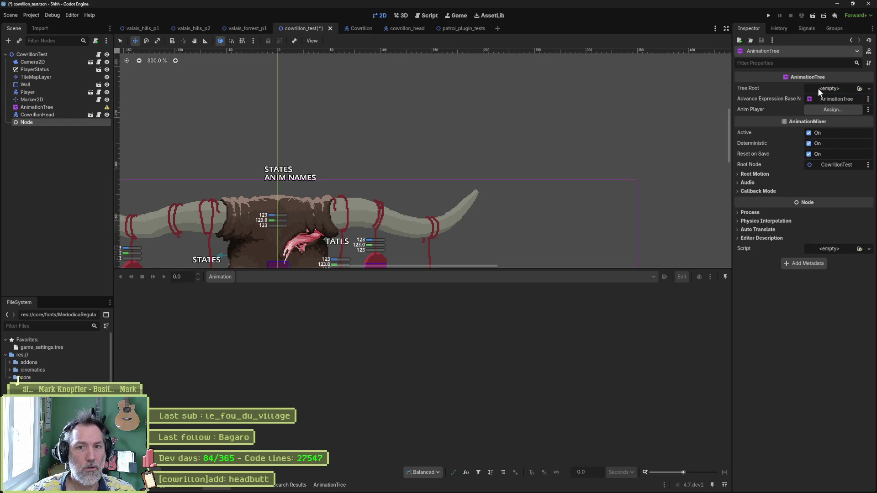
{"action": "left_click", "coordinate": [51, 119]}
{"action": "key", "text": "Escape"}
{"action": "key", "text": "Delete"}
{"action": "key", "text": "Return"}
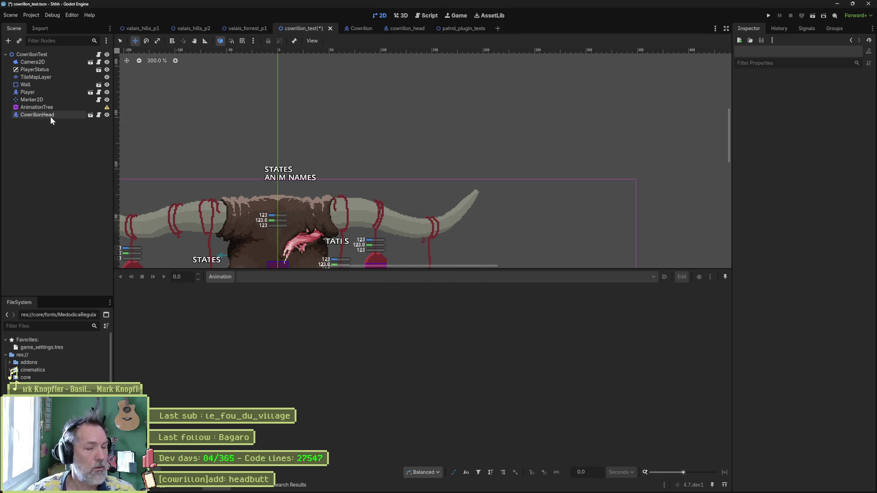
- Open and close the AnimationTree's Tree Root dropdown without picking a type
{"action": "left_click", "coordinate": [53, 107]}
{"action": "left_click", "coordinate": [868, 89]}
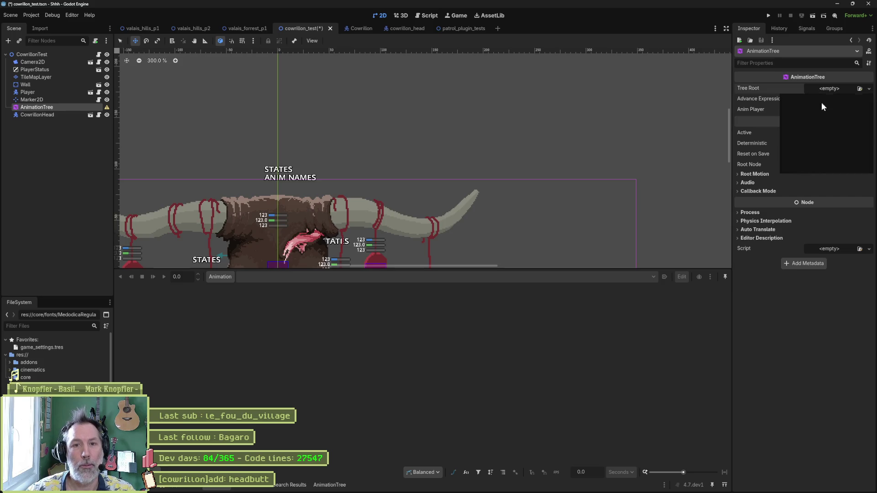
{"action": "left_click", "coordinate": [709, 129]}
- Read the Using AnimationTree docs page, then bring up Godot's Create New Node dialog
{"action": "mouse_move", "coordinate": [437, 488]}
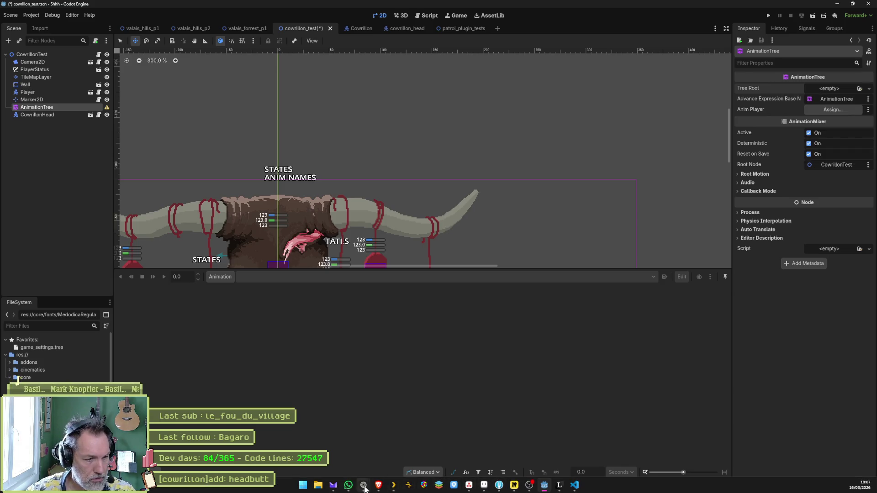
{"action": "mouse_move", "coordinate": [364, 485]}
{"action": "mouse_move", "coordinate": [341, 429]}
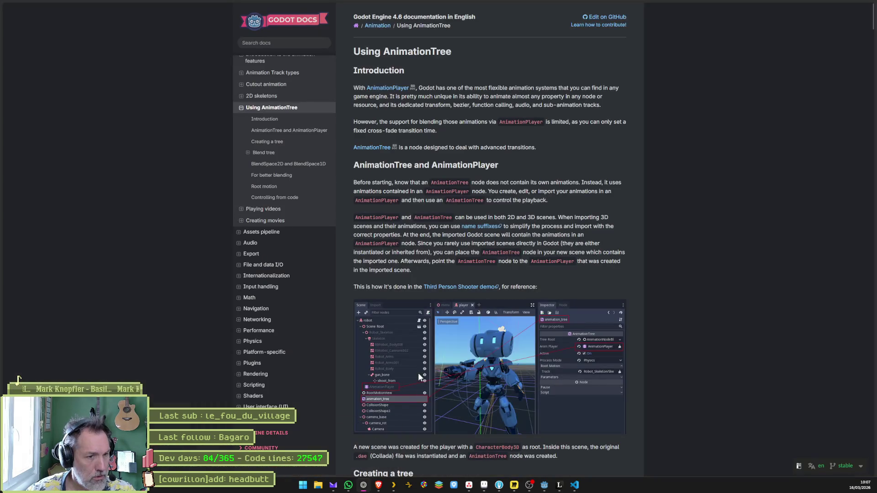
{"action": "left_click", "coordinate": [383, 449]}
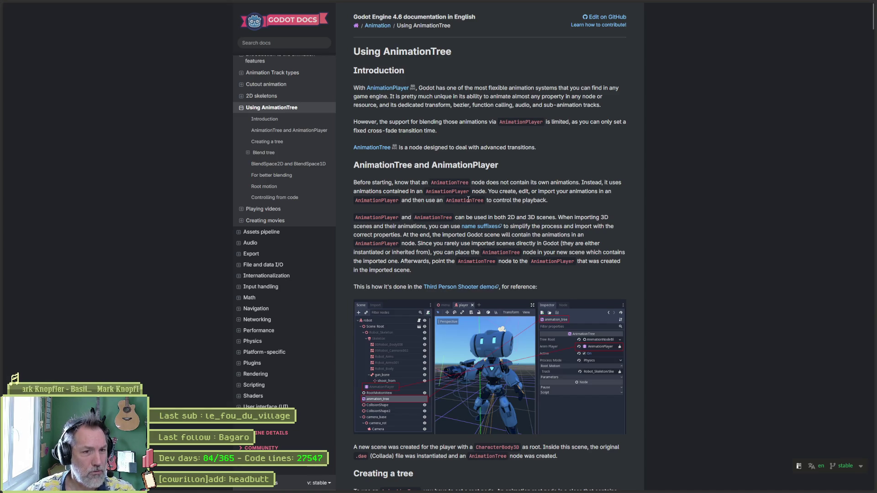
{"action": "key", "text": "alt+Tab"}
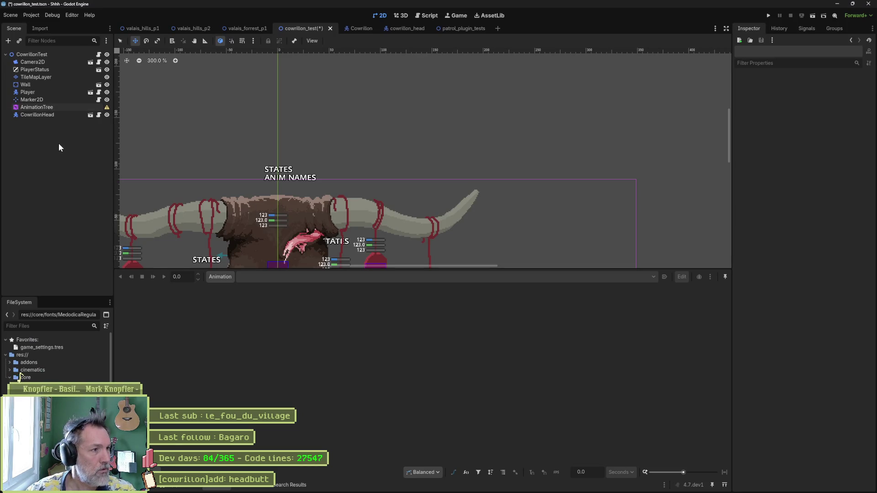
{"action": "key", "text": "ctrl+a"}
- Create an AnimationPlayer node and place it above the AnimationTree
{"action": "type", "text": "animation"}
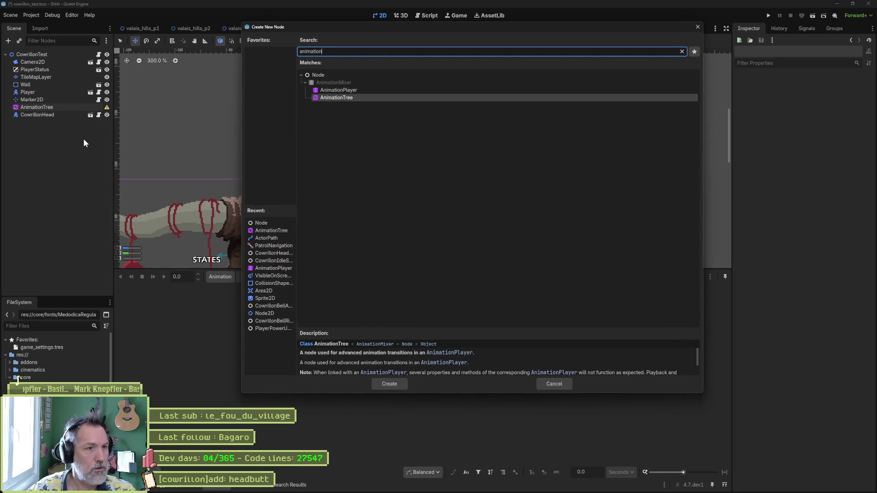
{"action": "key", "text": "Up"}
{"action": "key", "text": "Return"}
{"action": "left_click_drag", "start_coordinate": [44, 122], "coordinate": [46, 103]}
- Assign AnimationPlayer as the AnimationTree's Anim Player, then return to the docs
{"action": "left_click", "coordinate": [69, 113]}
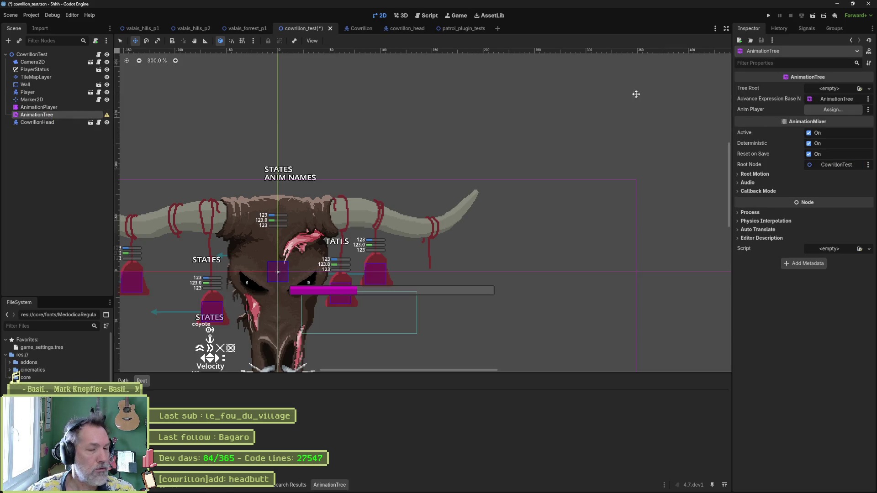
{"action": "left_click", "coordinate": [835, 109]}
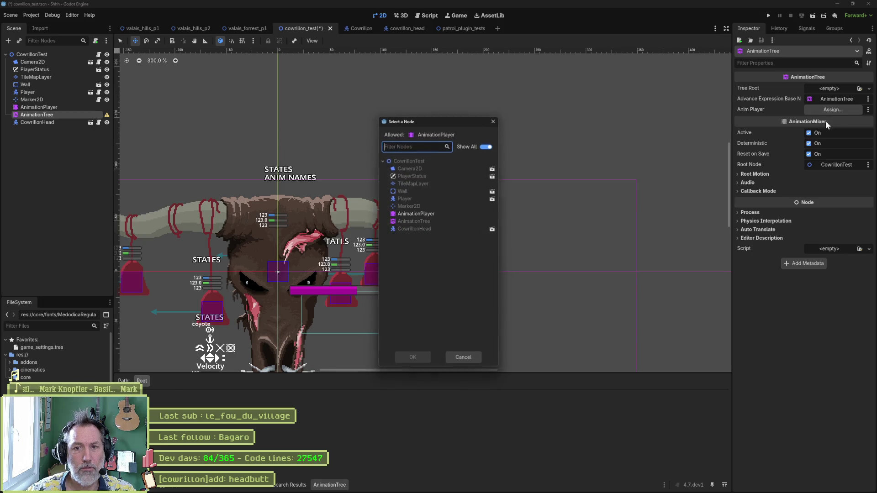
{"action": "left_click", "coordinate": [409, 212]}
{"action": "left_click", "coordinate": [413, 359]}
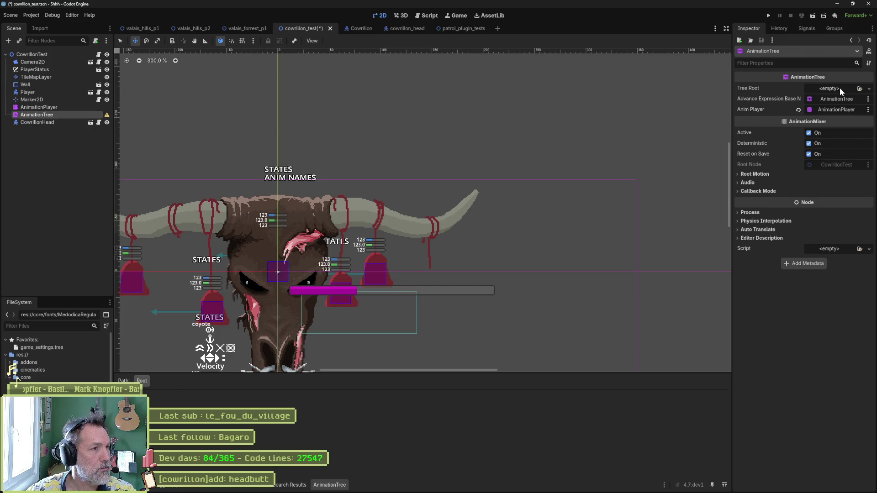
{"action": "key", "text": "alt+Tab"}
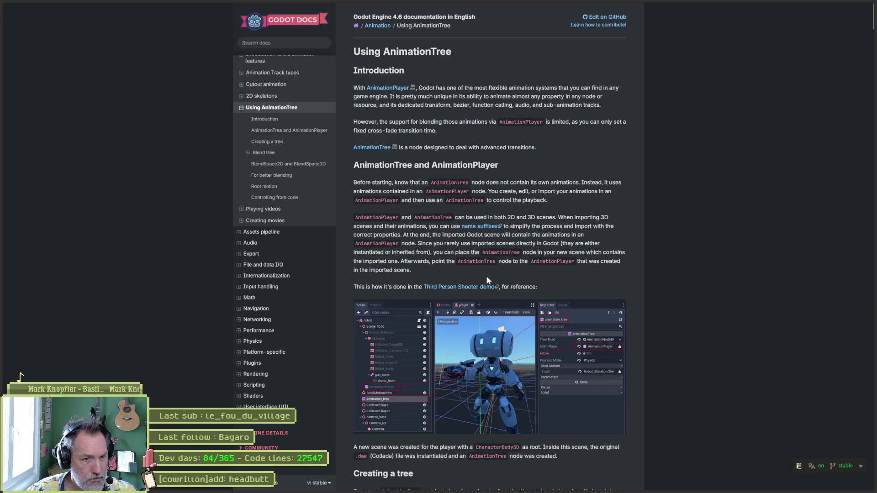
- Scroll the Using AnimationTree page to the Creating a tree section listing root node types
{"action": "scroll", "coordinate": [476, 294], "scroll_direction": "down", "scroll_amount": 3}
{"action": "scroll", "coordinate": [468, 324], "scroll_direction": "down", "scroll_amount": 2}
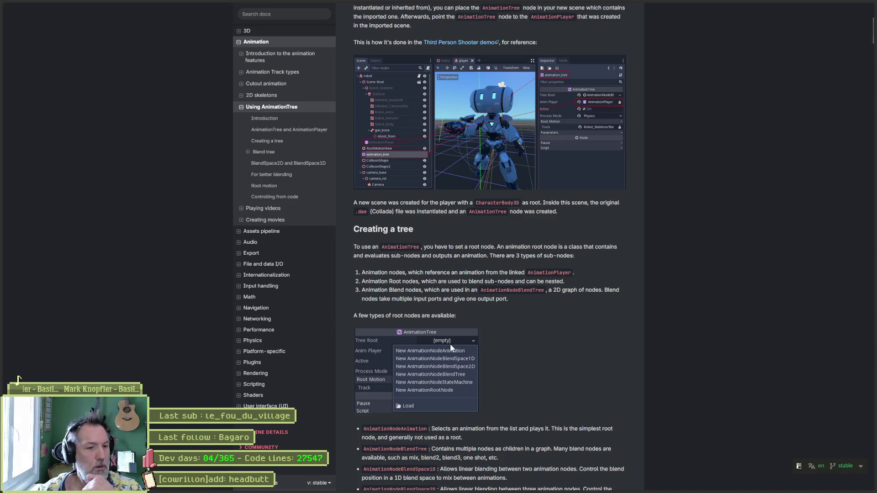
{"action": "scroll", "coordinate": [449, 266], "scroll_direction": "down", "scroll_amount": 3}
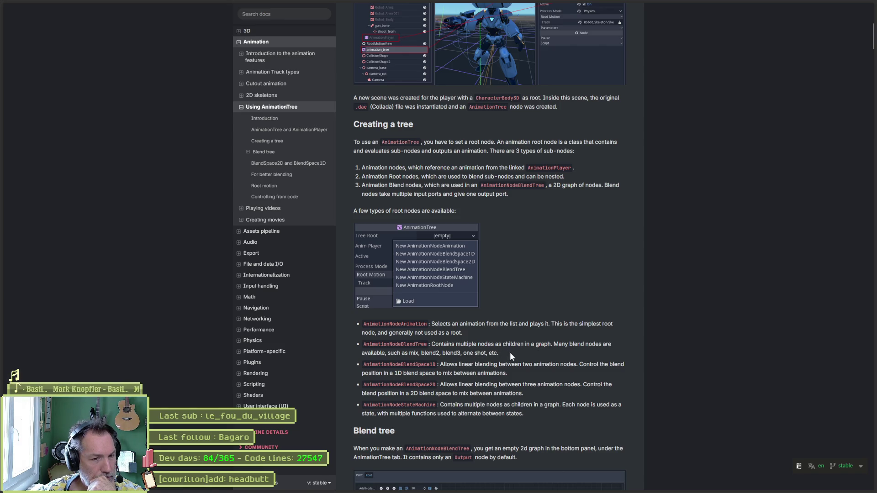
{"action": "scroll", "coordinate": [508, 356], "scroll_direction": "down", "scroll_amount": 1}
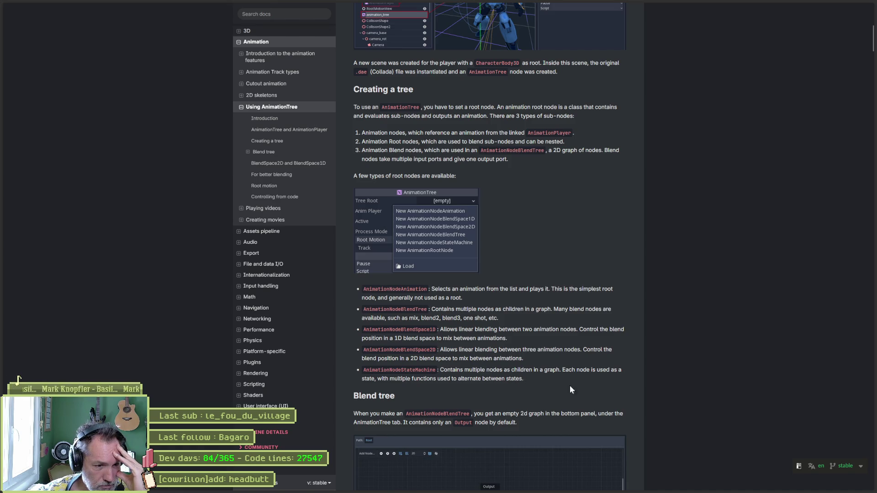
- Scroll past the TimeSeek and TimeScale sections toward the StateMachine section
{"action": "scroll", "coordinate": [668, 401], "scroll_direction": "down", "scroll_amount": 3}
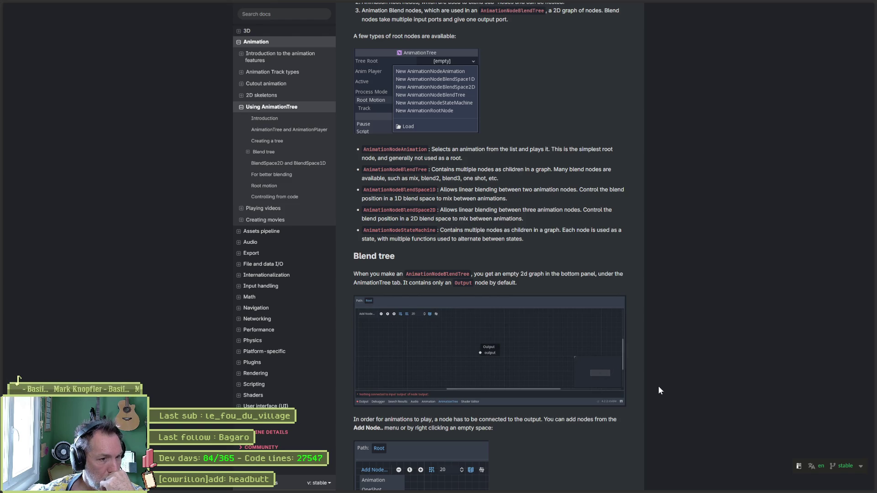
{"action": "scroll", "coordinate": [658, 387], "scroll_direction": "down", "scroll_amount": 4}
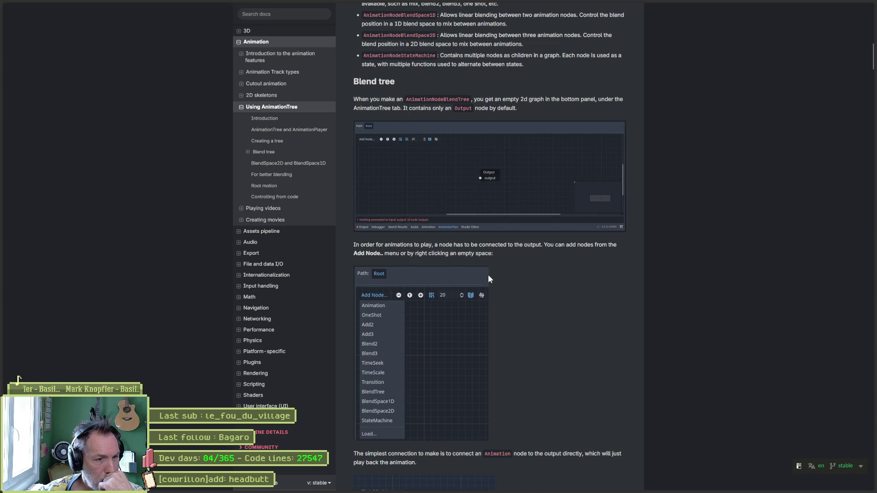
{"action": "scroll", "coordinate": [494, 343], "scroll_direction": "down", "scroll_amount": 2}
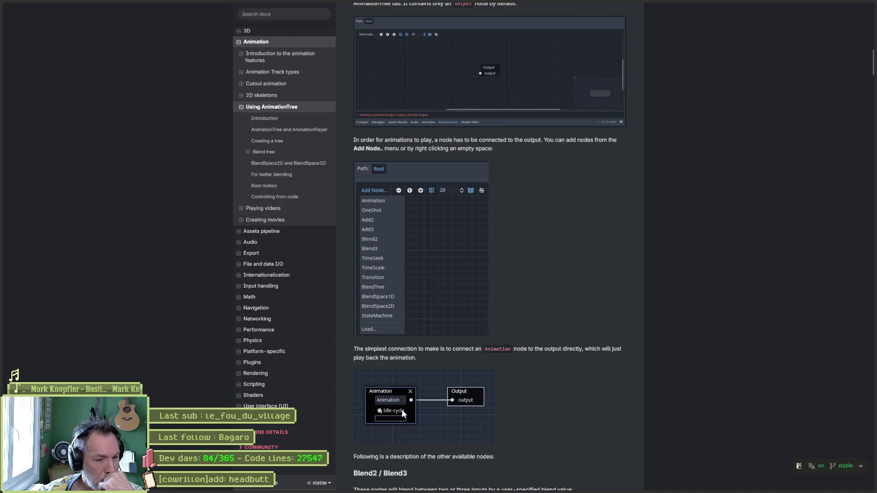
{"action": "scroll", "coordinate": [544, 409], "scroll_direction": "down", "scroll_amount": 4}
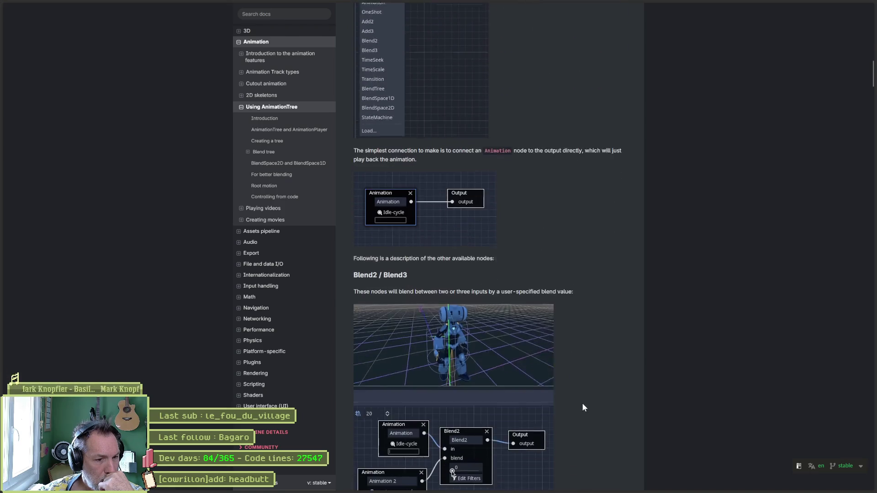
{"action": "scroll", "coordinate": [583, 406], "scroll_direction": "down", "scroll_amount": 1}
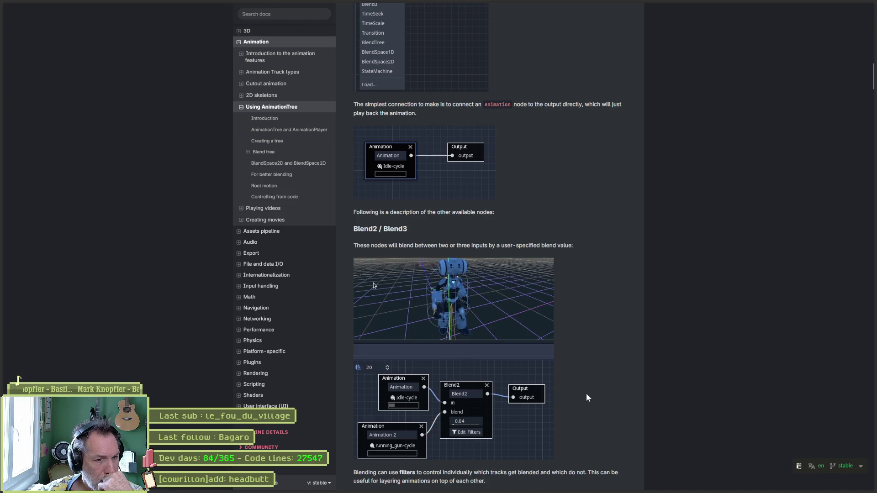
{"action": "scroll", "coordinate": [587, 396], "scroll_direction": "down", "scroll_amount": 5}
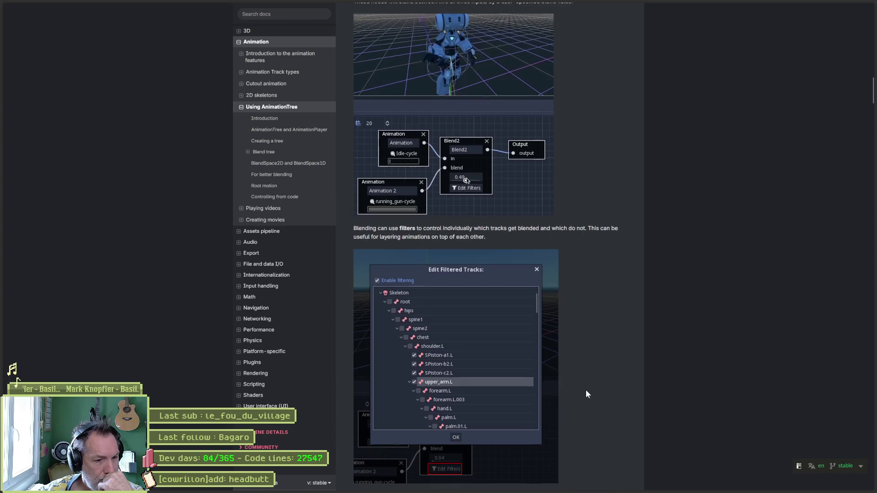
{"action": "scroll", "coordinate": [586, 390], "scroll_direction": "down", "scroll_amount": 8}
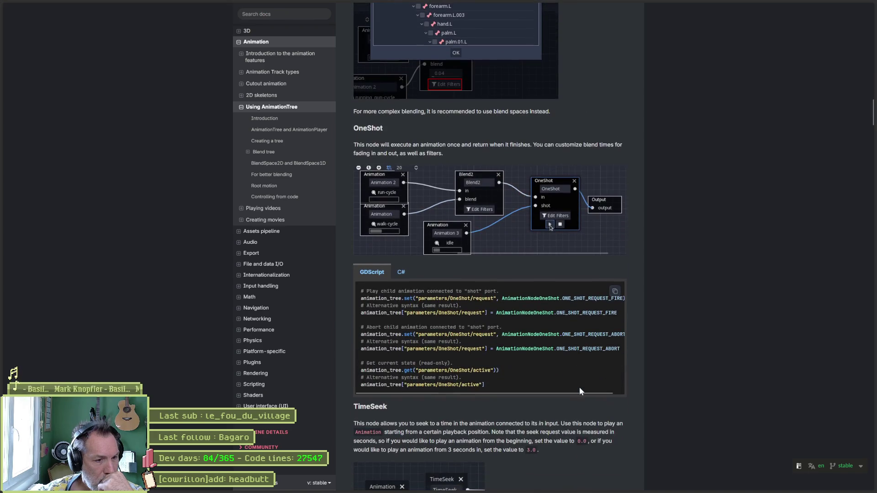
{"action": "scroll", "coordinate": [579, 387], "scroll_direction": "down", "scroll_amount": 5}
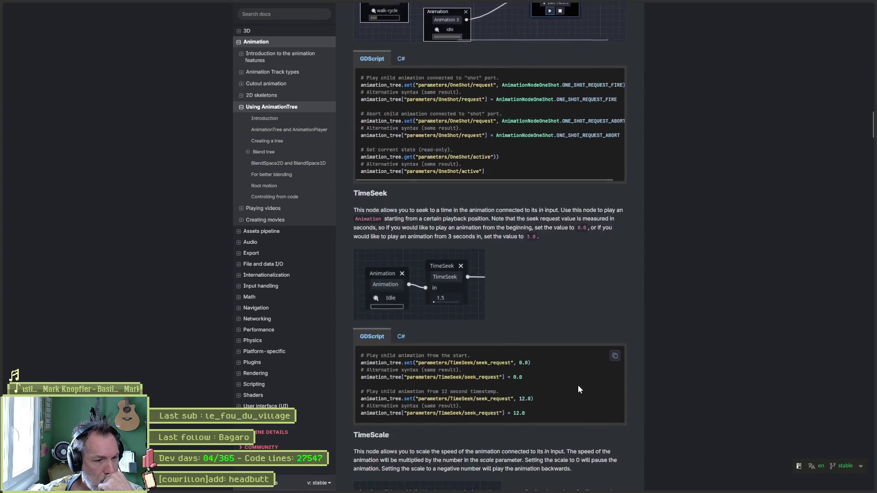
{"action": "scroll", "coordinate": [577, 385], "scroll_direction": "down", "scroll_amount": 15}
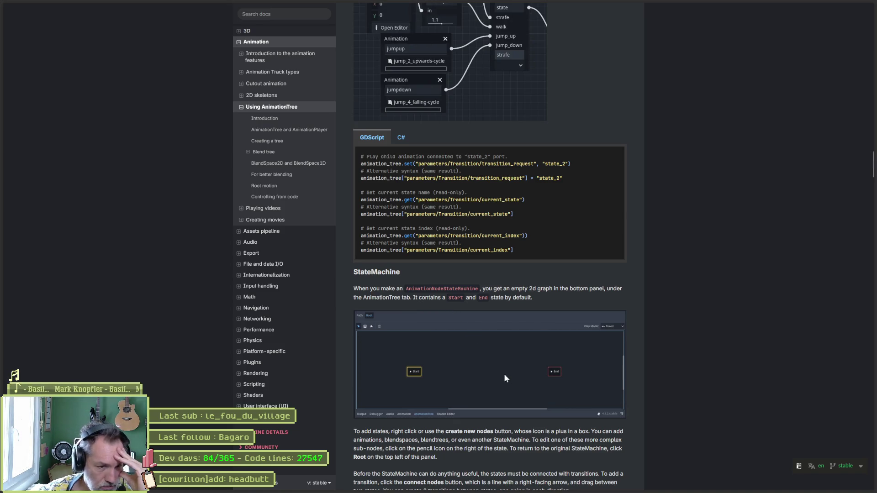
- Scroll the docs through the transition types and the Advance Condition examples
{"action": "scroll", "coordinate": [506, 377], "scroll_direction": "down", "scroll_amount": 5}
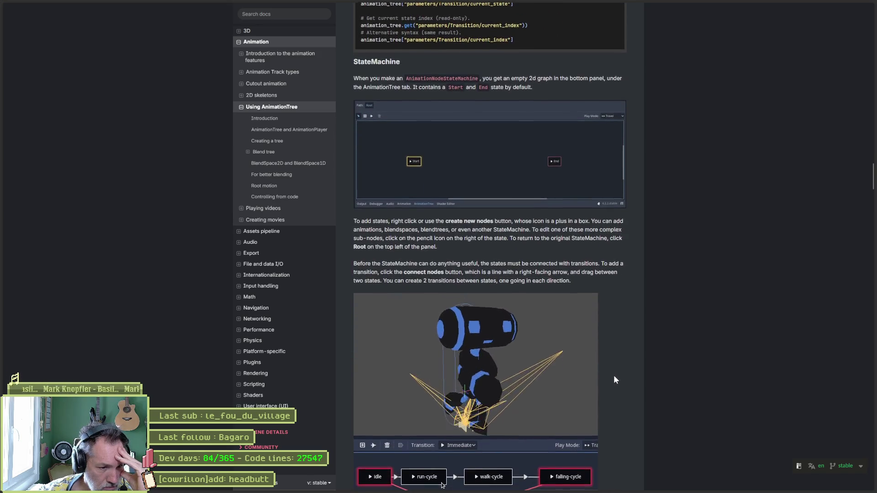
{"action": "scroll", "coordinate": [617, 378], "scroll_direction": "down", "scroll_amount": 4}
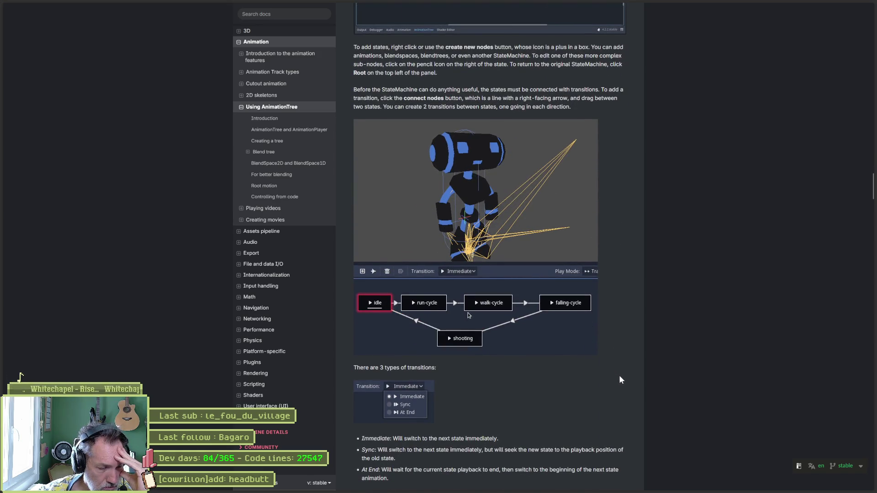
{"action": "scroll", "coordinate": [621, 377], "scroll_direction": "up", "scroll_amount": 2}
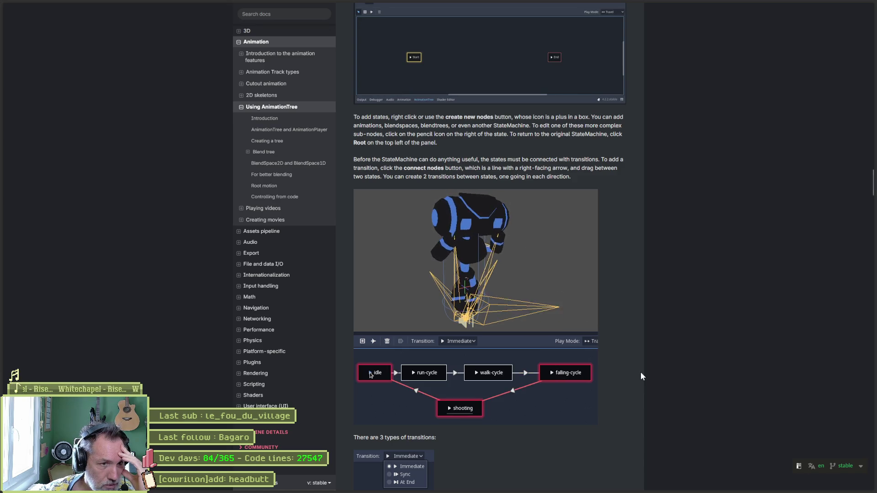
{"action": "scroll", "coordinate": [640, 372], "scroll_direction": "down", "scroll_amount": 3}
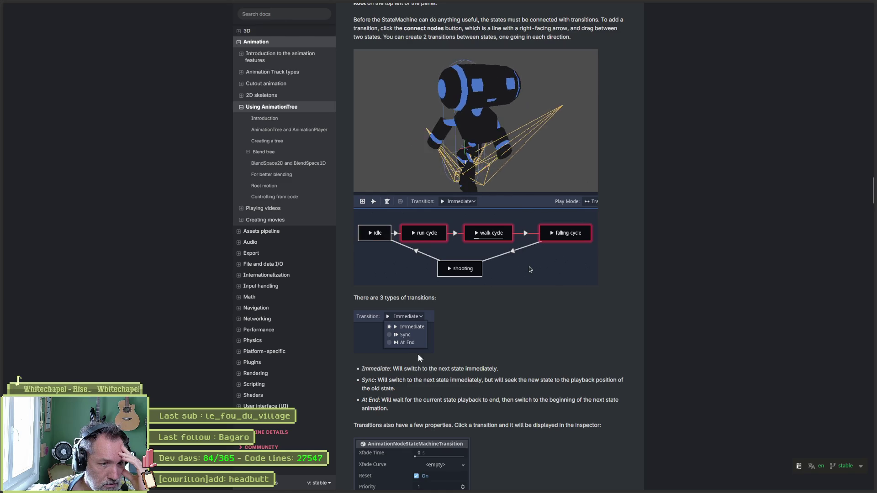
{"action": "scroll", "coordinate": [639, 379], "scroll_direction": "down", "scroll_amount": 3}
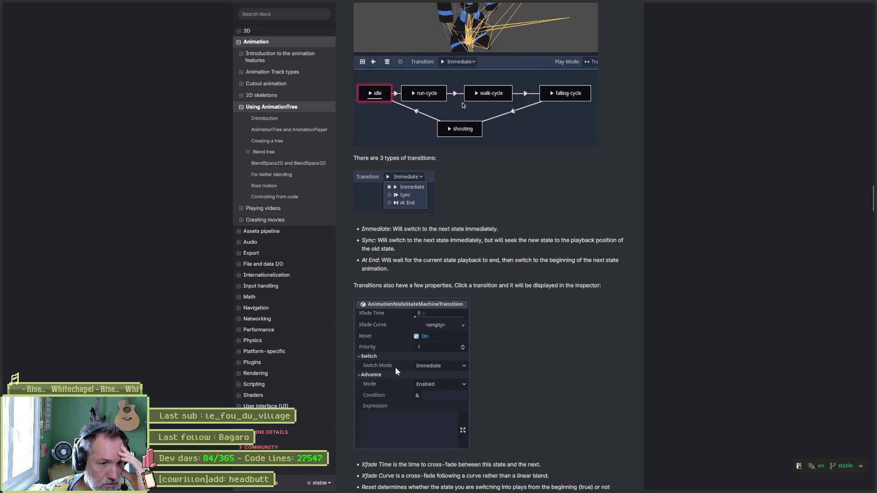
{"action": "scroll", "coordinate": [701, 417], "scroll_direction": "down", "scroll_amount": 8}
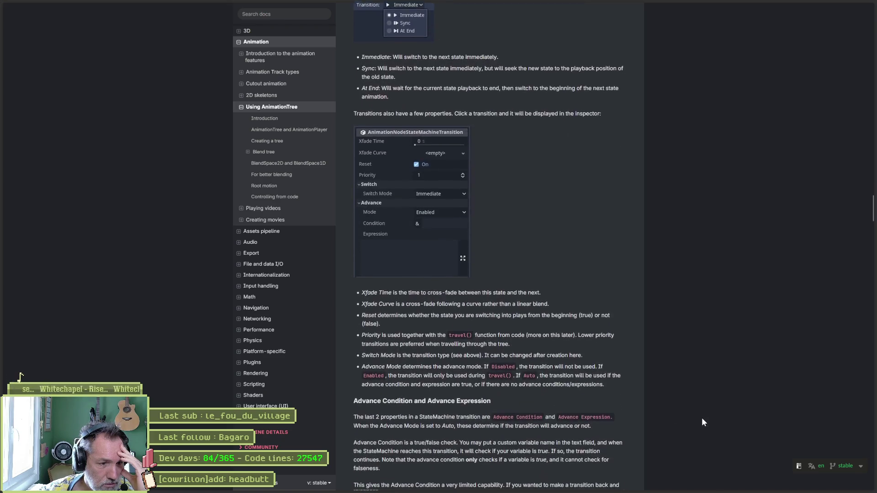
{"action": "scroll", "coordinate": [641, 400], "scroll_direction": "down", "scroll_amount": 6}
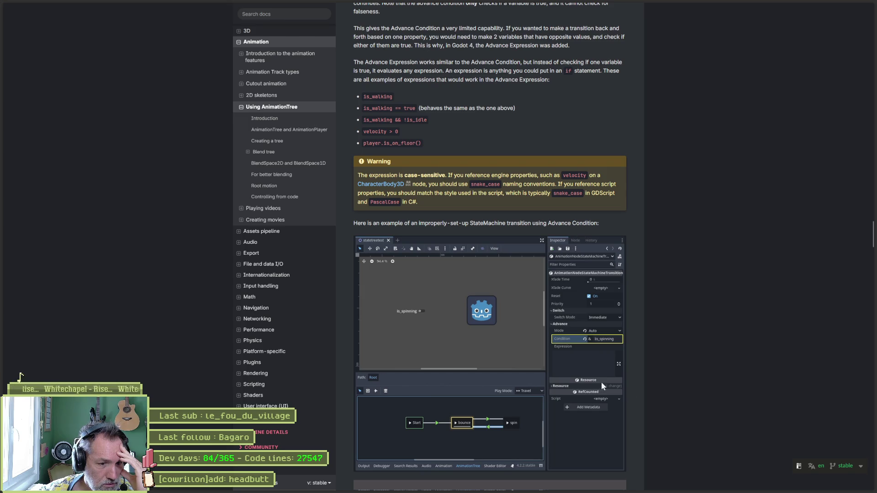
- Continue down to StateMachine travel and highlight the sentences about the A* travel algorithm
{"action": "scroll", "coordinate": [687, 395], "scroll_direction": "down", "scroll_amount": 5}
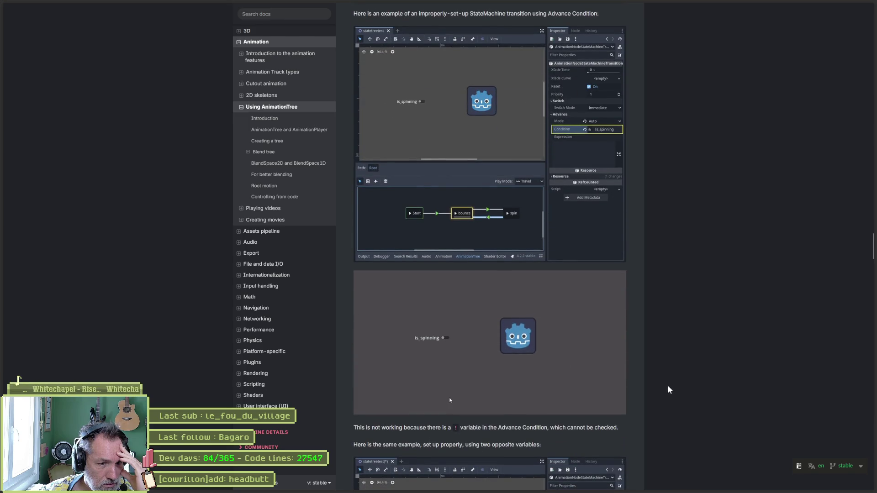
{"action": "scroll", "coordinate": [667, 385], "scroll_direction": "down", "scroll_amount": 3}
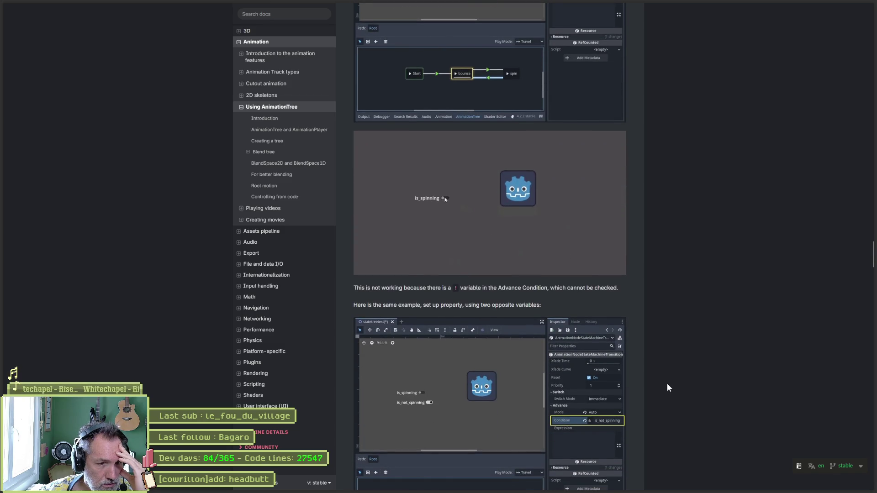
{"action": "scroll", "coordinate": [667, 387], "scroll_direction": "down", "scroll_amount": 6}
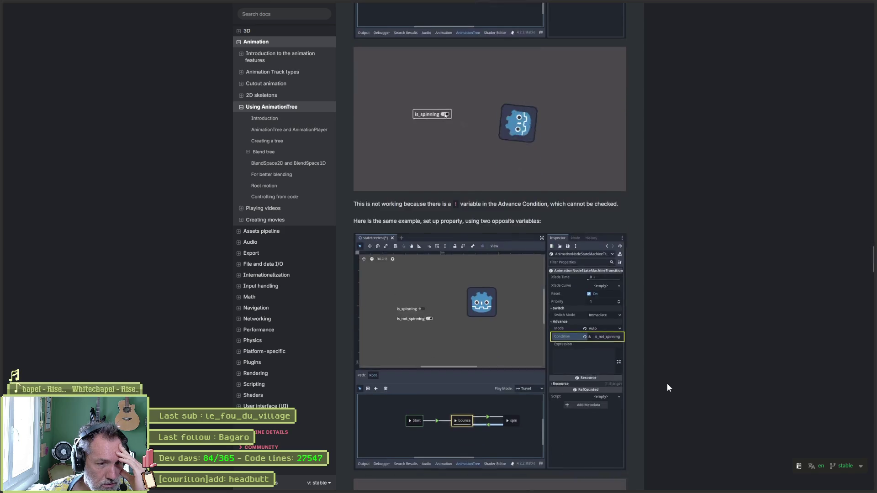
{"action": "scroll", "coordinate": [664, 383], "scroll_direction": "down", "scroll_amount": 2}
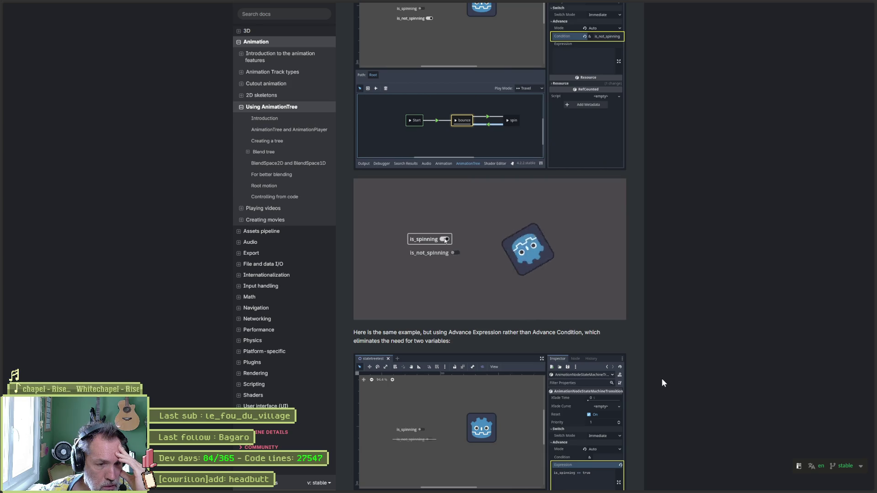
{"action": "scroll", "coordinate": [662, 380], "scroll_direction": "down", "scroll_amount": 5}
{"action": "scroll", "coordinate": [663, 383], "scroll_direction": "down", "scroll_amount": 8}
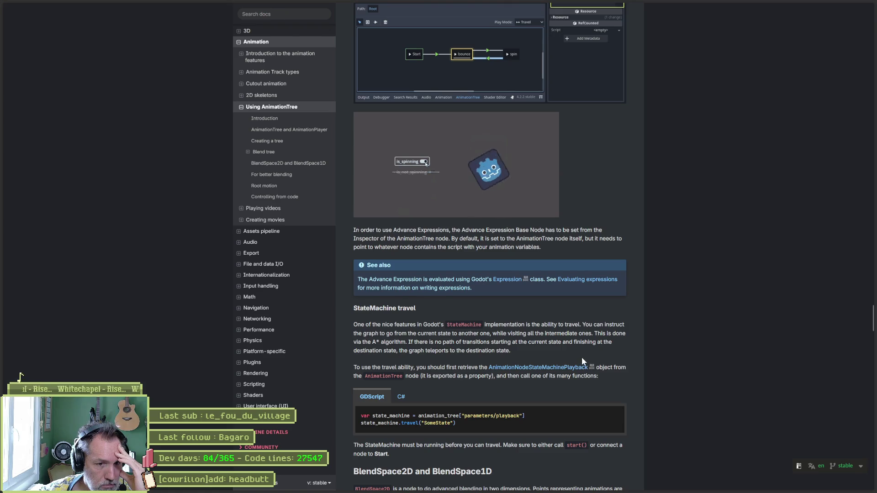
{"action": "left_click_drag", "start_coordinate": [596, 333], "coordinate": [532, 351]}
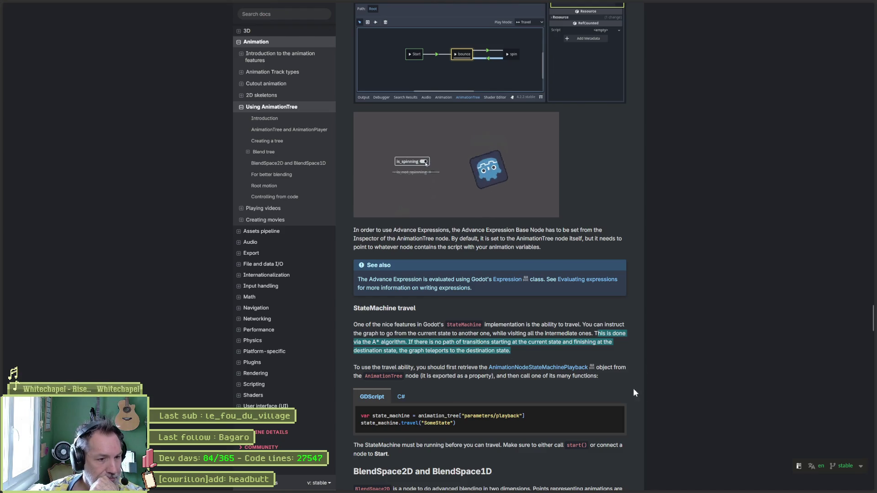
- Scroll to the end of the Using AnimationTree page, then drag back to the top
{"action": "scroll", "coordinate": [650, 381], "scroll_direction": "down", "scroll_amount": 4}
{"action": "scroll", "coordinate": [652, 380], "scroll_direction": "down", "scroll_amount": 3}
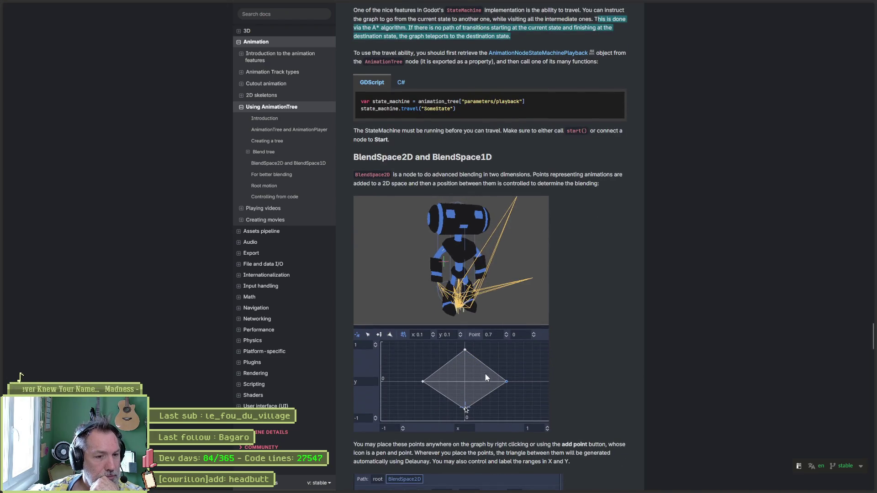
{"action": "scroll", "coordinate": [645, 393], "scroll_direction": "down", "scroll_amount": 5}
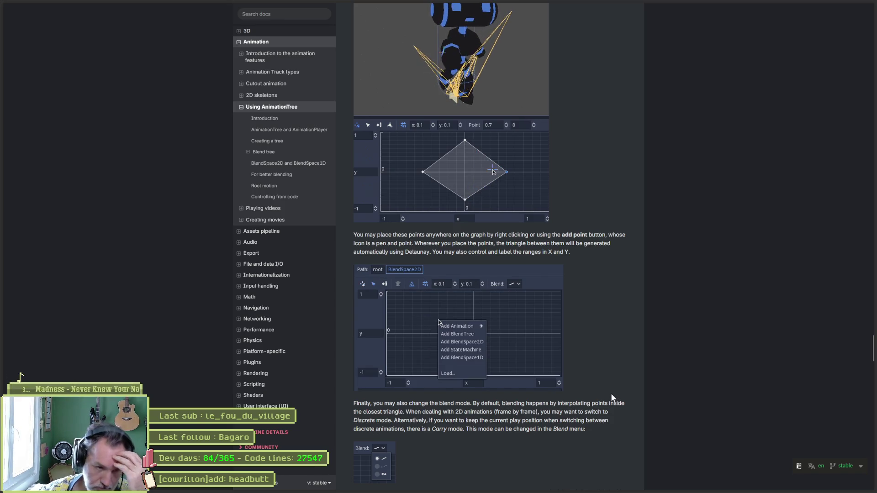
{"action": "scroll", "coordinate": [620, 382], "scroll_direction": "down", "scroll_amount": 3}
{"action": "scroll", "coordinate": [639, 383], "scroll_direction": "down", "scroll_amount": 3}
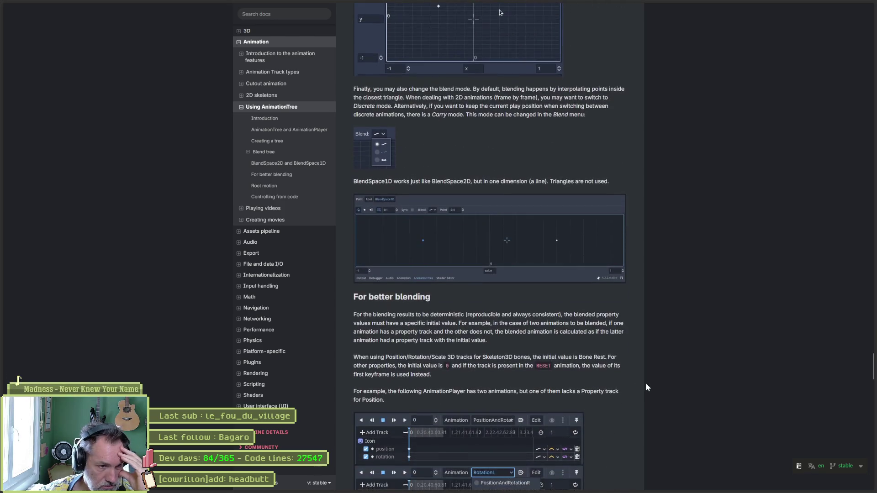
{"action": "scroll", "coordinate": [645, 383], "scroll_direction": "down", "scroll_amount": 6}
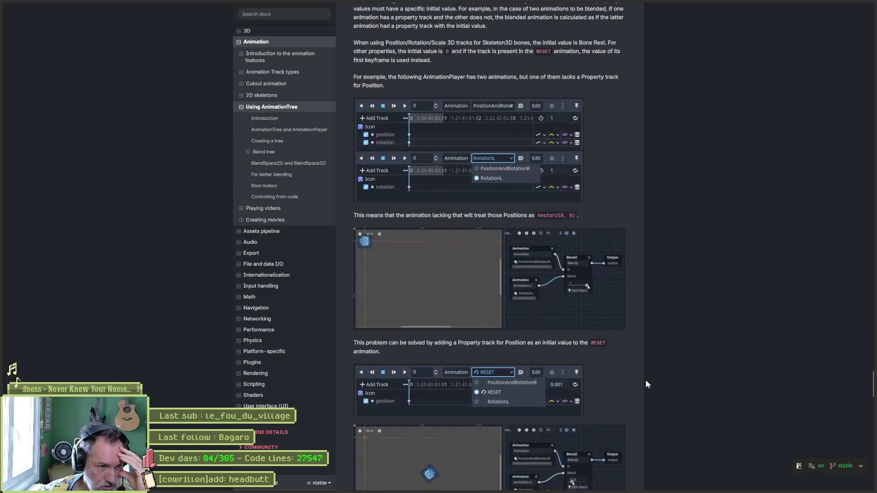
{"action": "scroll", "coordinate": [646, 383], "scroll_direction": "down", "scroll_amount": 10}
{"action": "scroll", "coordinate": [648, 382], "scroll_direction": "down", "scroll_amount": 10}
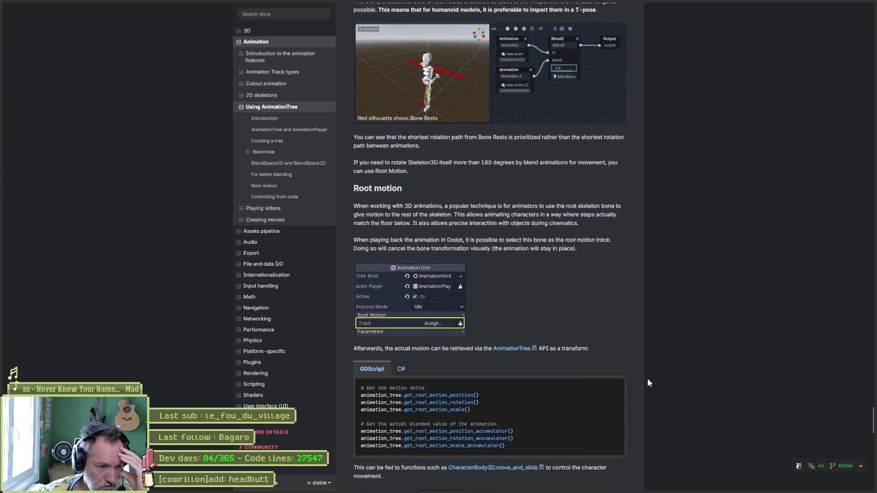
{"action": "scroll", "coordinate": [648, 375], "scroll_direction": "down", "scroll_amount": 7}
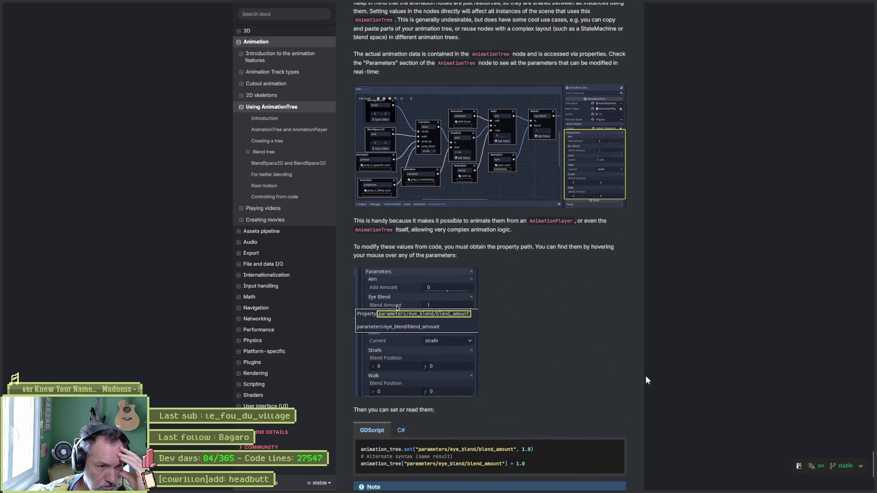
{"action": "scroll", "coordinate": [611, 371], "scroll_direction": "down", "scroll_amount": 2}
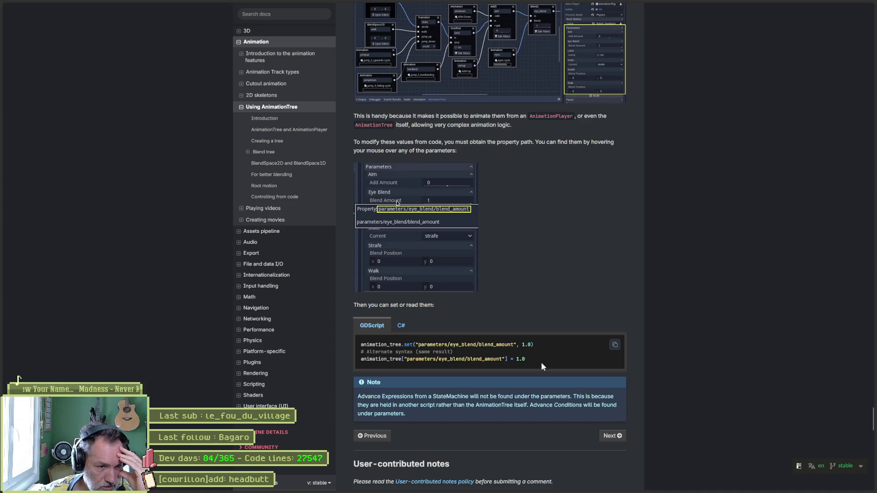
{"action": "scroll", "coordinate": [647, 384], "scroll_direction": "down", "scroll_amount": 5}
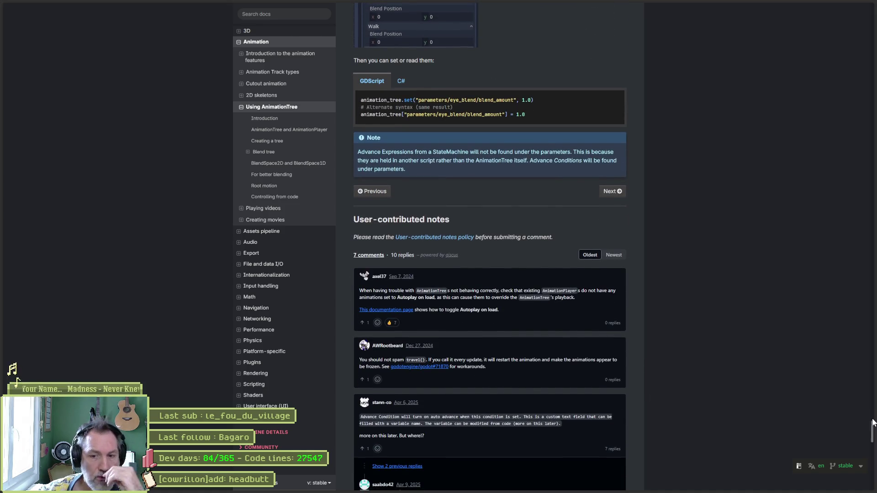
{"action": "left_click_drag", "start_coordinate": [873, 423], "coordinate": [866, 16]}
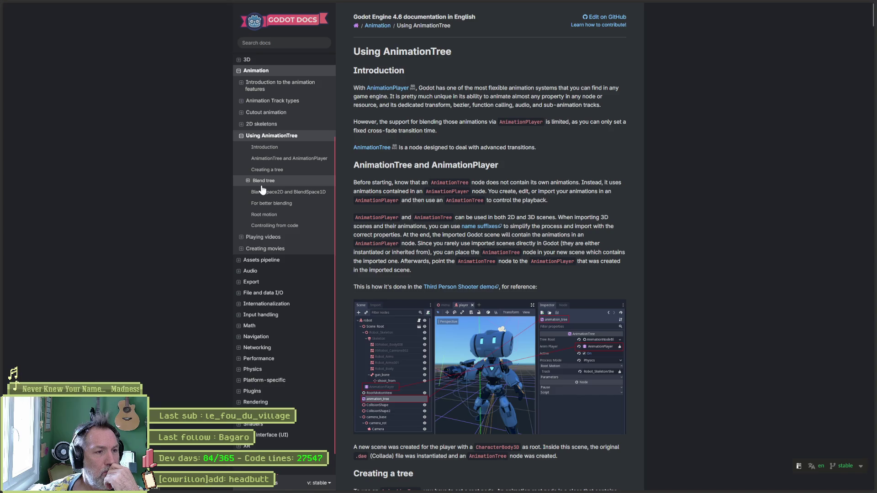
- Jump to the StateMachine section through the Blend tree sidebar list, then switch to Gemini
{"action": "left_click", "coordinate": [248, 181]}
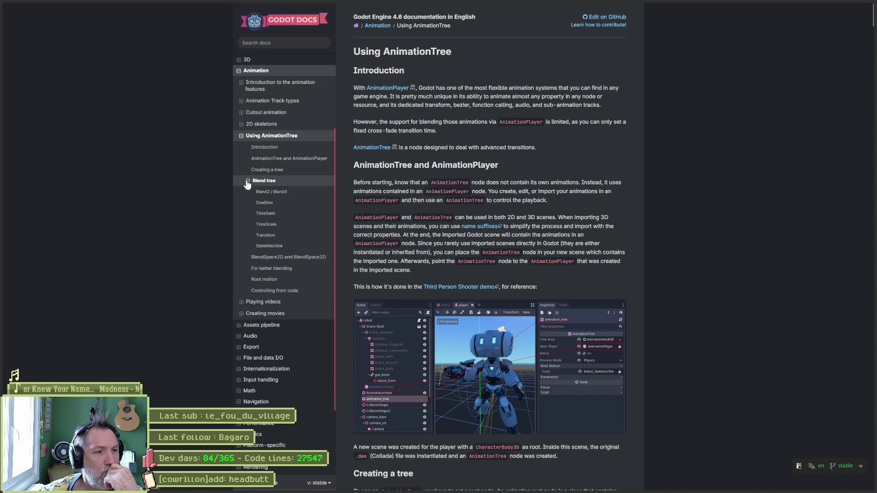
{"action": "left_click", "coordinate": [293, 246]}
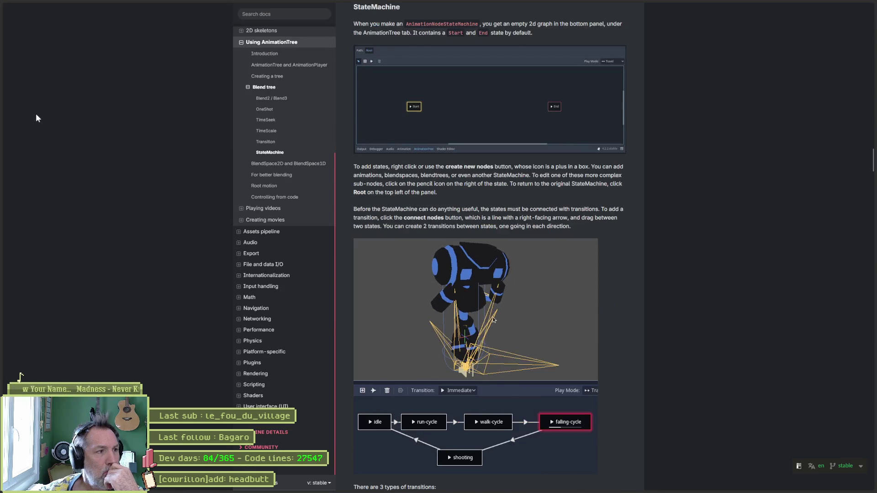
{"action": "left_click", "coordinate": [45, 37]}
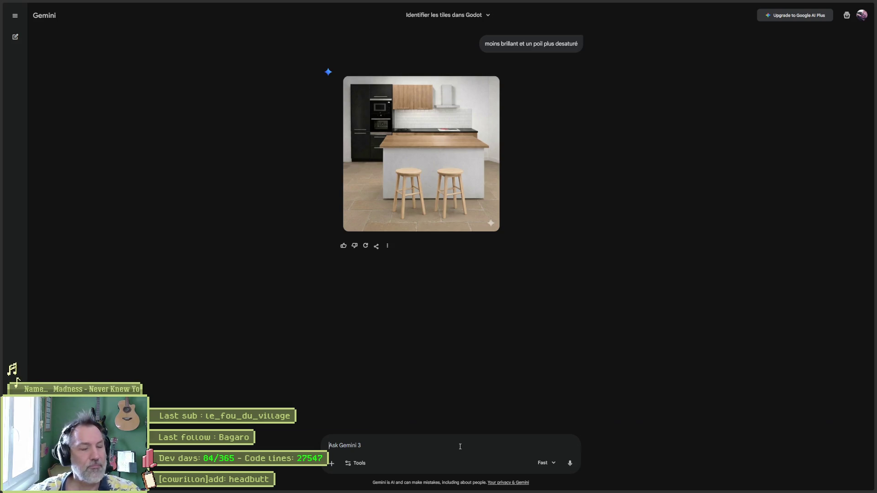
- Type 'dans mon jeu video sous godo' in Gemini, read the StateMachine GDScript answer, and minimize the browser
{"action": "type", "text": "dans mon"}
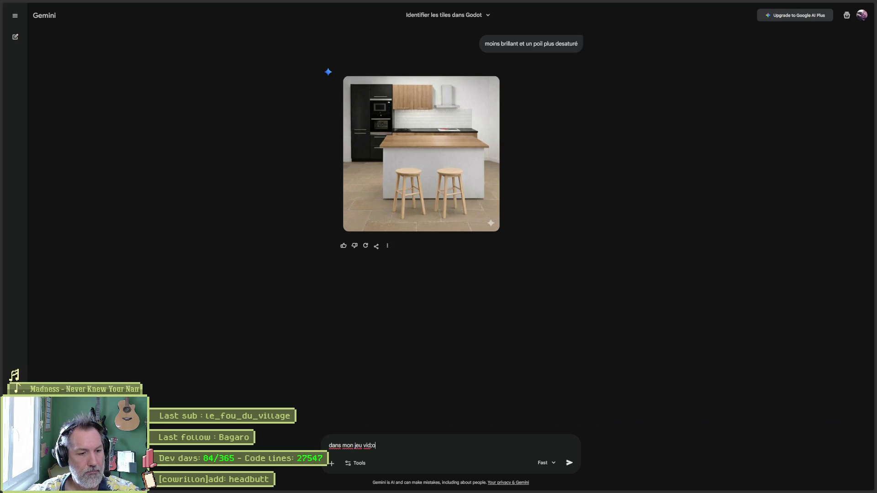
{"action": "type", "text": " jeu video sous godo"}
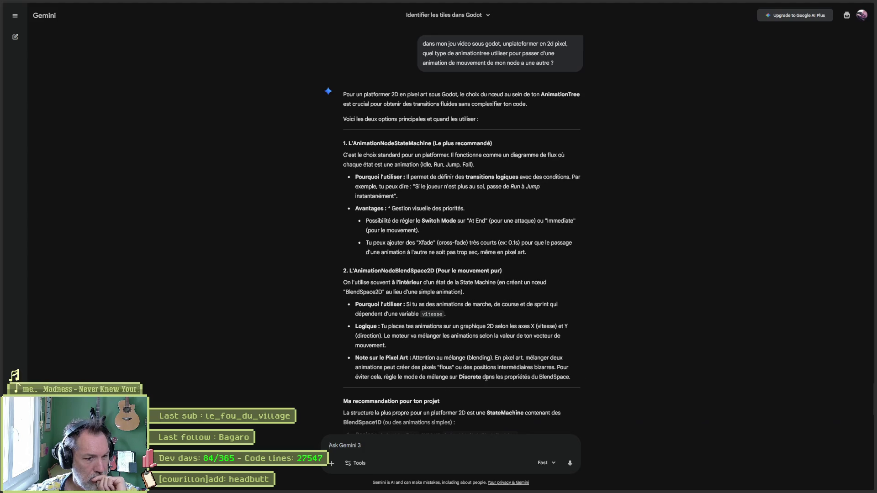
{"action": "scroll", "coordinate": [447, 402], "scroll_direction": "down", "scroll_amount": 3}
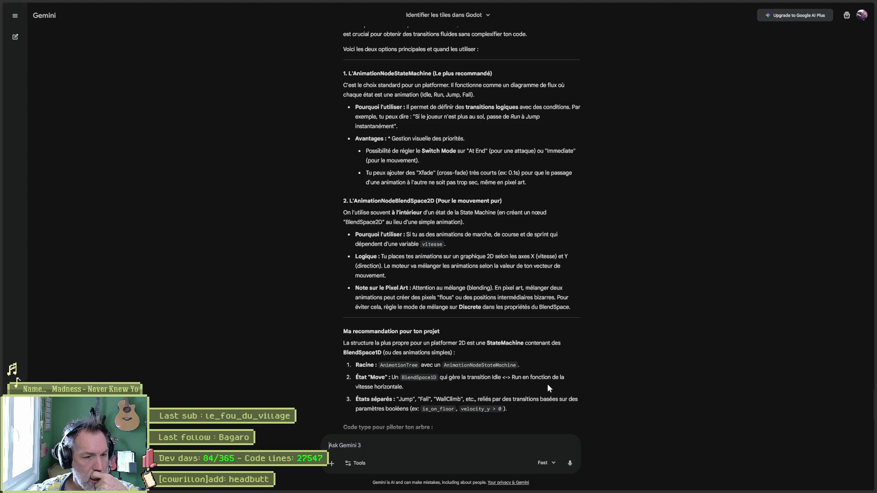
{"action": "scroll", "coordinate": [548, 384], "scroll_direction": "down", "scroll_amount": 2}
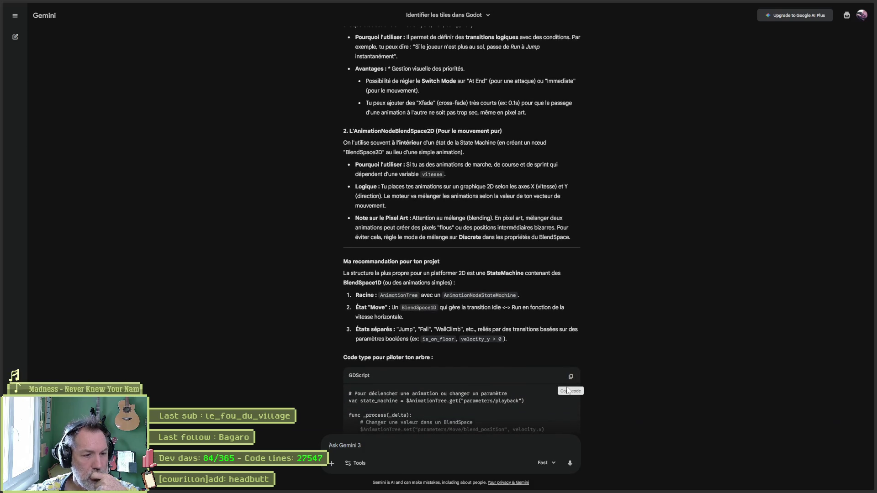
{"action": "scroll", "coordinate": [548, 387], "scroll_direction": "down", "scroll_amount": 2}
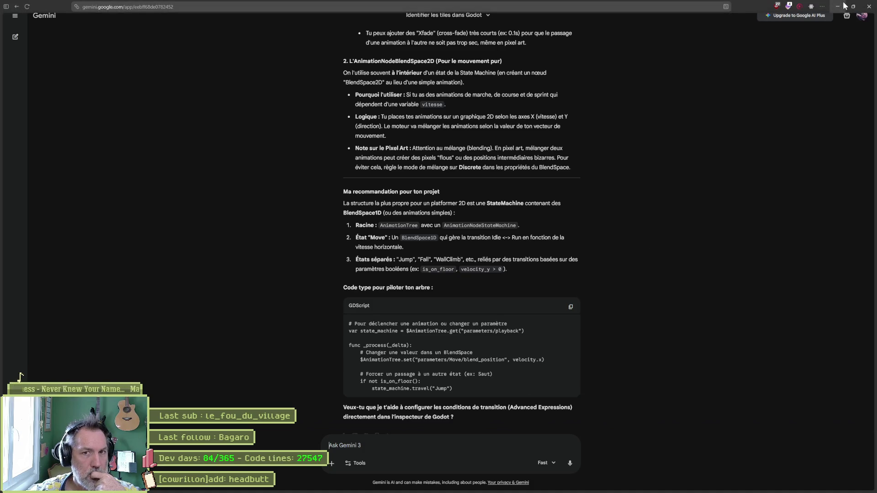
{"action": "left_click", "coordinate": [846, 6]}
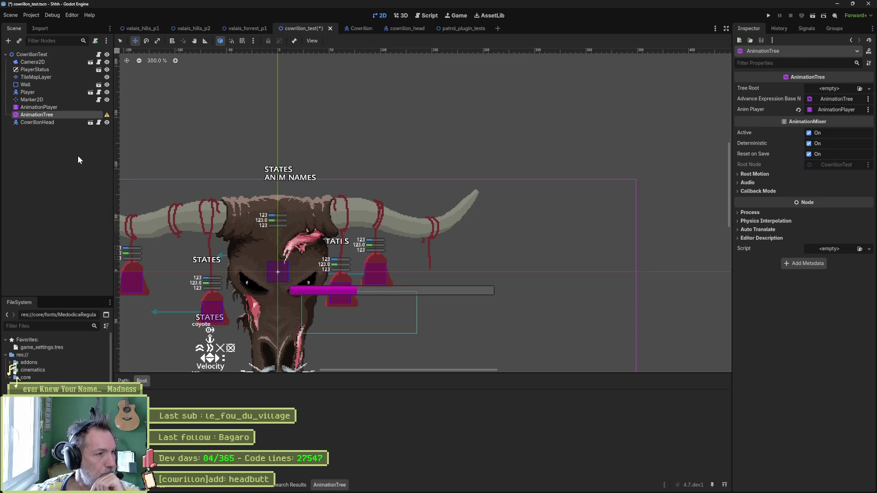
- Set the AnimationTree's Tree Root to a new AnimationNodeStateMachine
{"action": "left_click", "coordinate": [842, 90]}
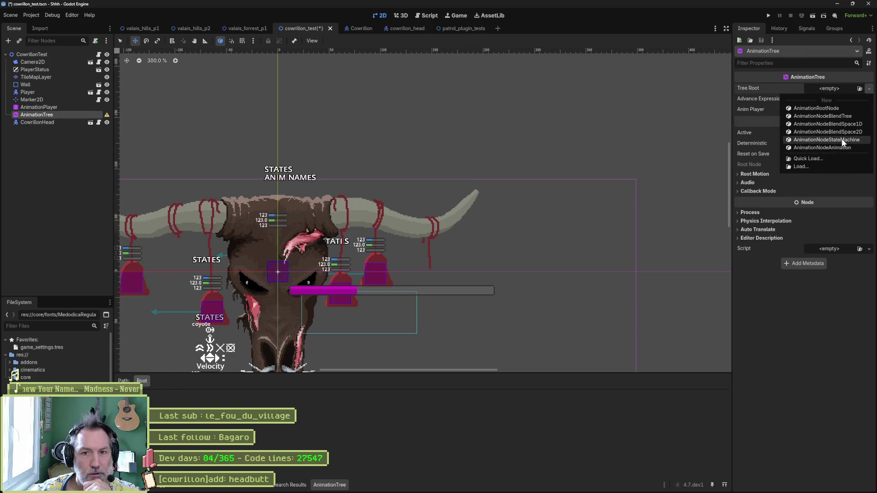
{"action": "left_click", "coordinate": [840, 139]}
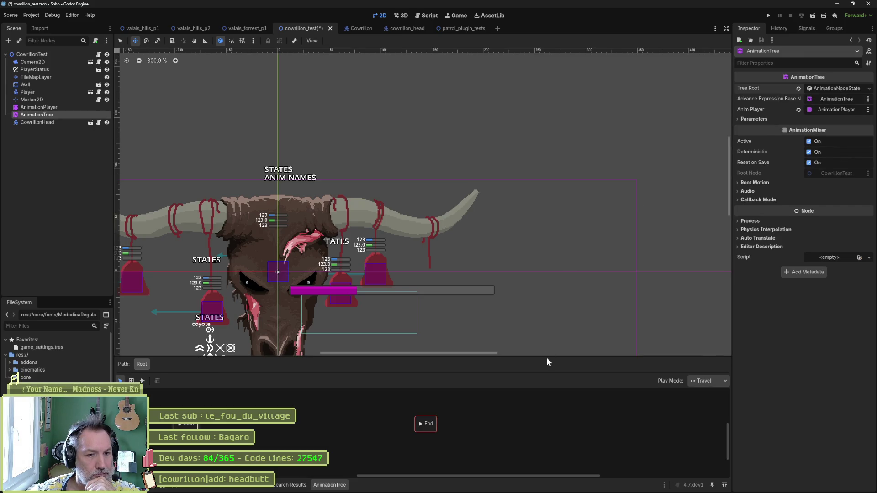
{"action": "left_click_drag", "start_coordinate": [503, 169], "coordinate": [610, 70]}
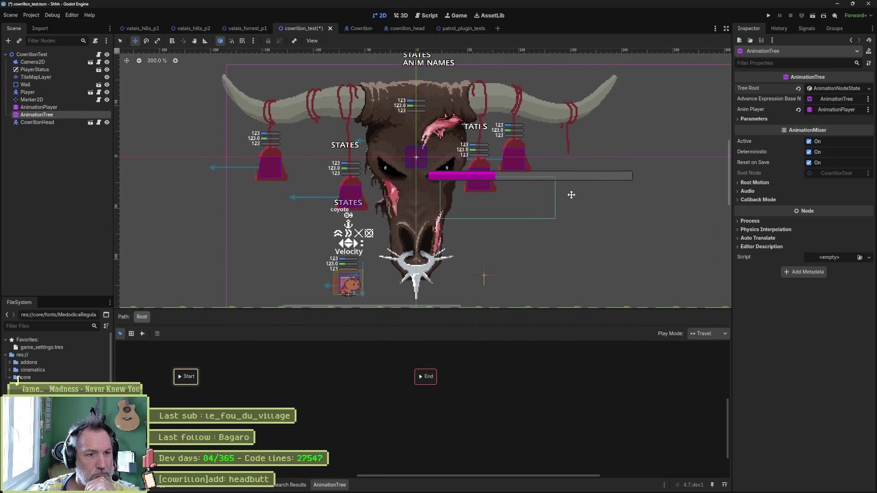
{"action": "scroll", "coordinate": [464, 268], "scroll_direction": "down", "scroll_amount": 2}
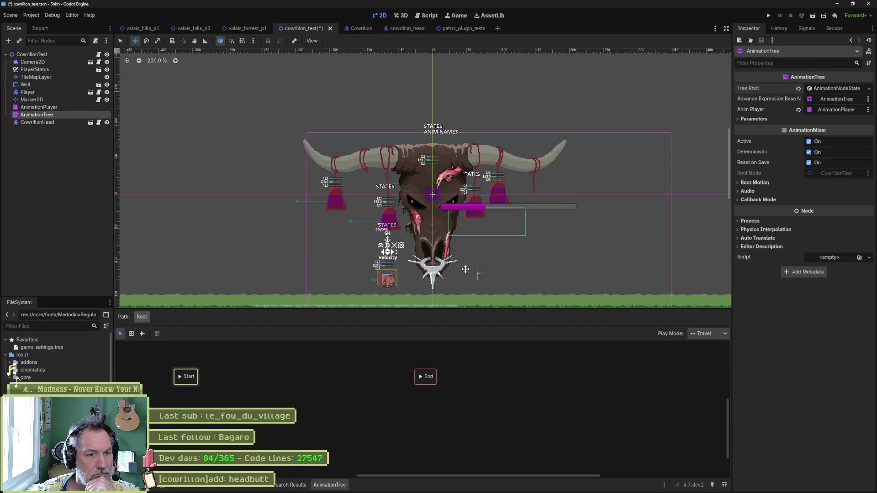
{"action": "scroll", "coordinate": [465, 269], "scroll_direction": "up", "scroll_amount": 2}
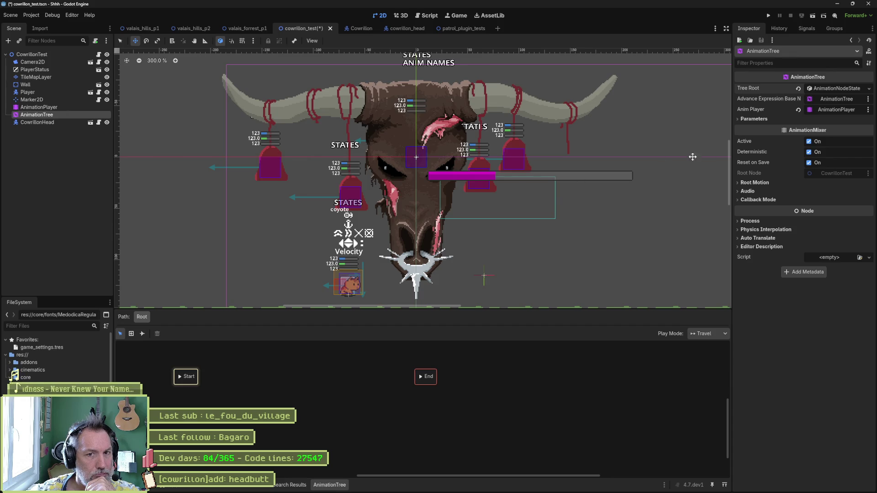
- Inspect the Parameters Playback resource and Callback Mode settings, then try the graph's add-state menu
{"action": "left_click", "coordinate": [758, 120]}
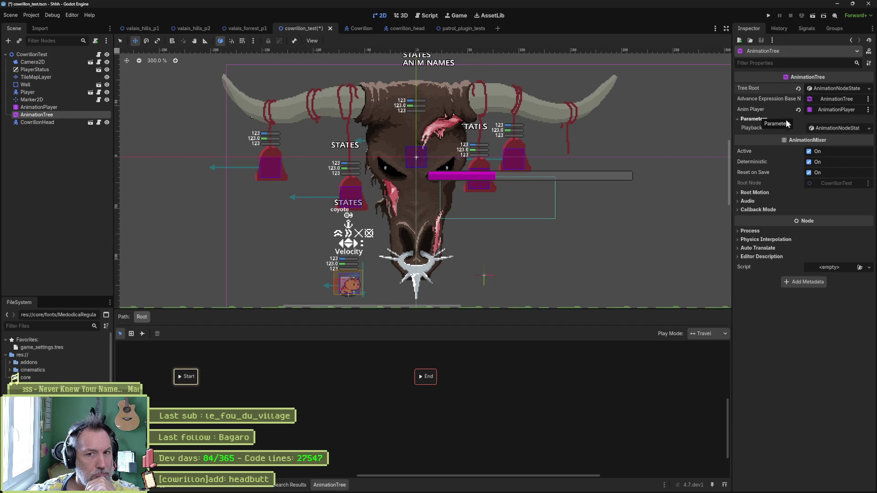
{"action": "left_click", "coordinate": [841, 129]}
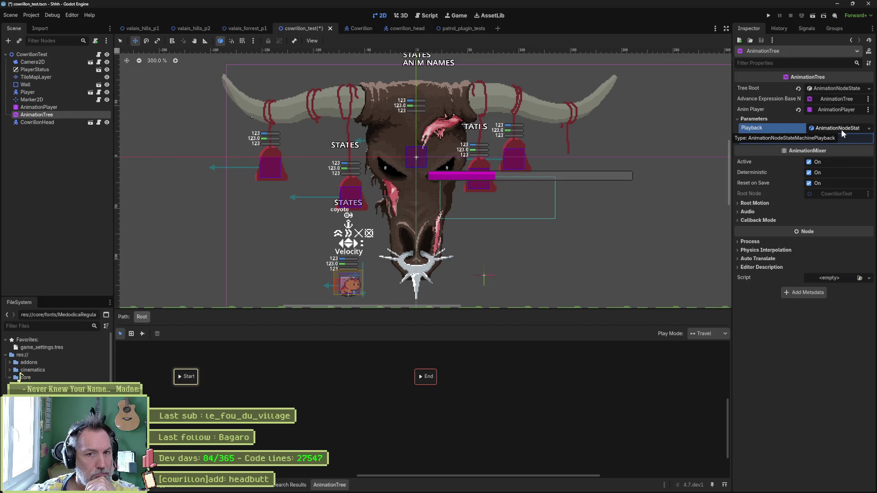
{"action": "left_click", "coordinate": [752, 119]}
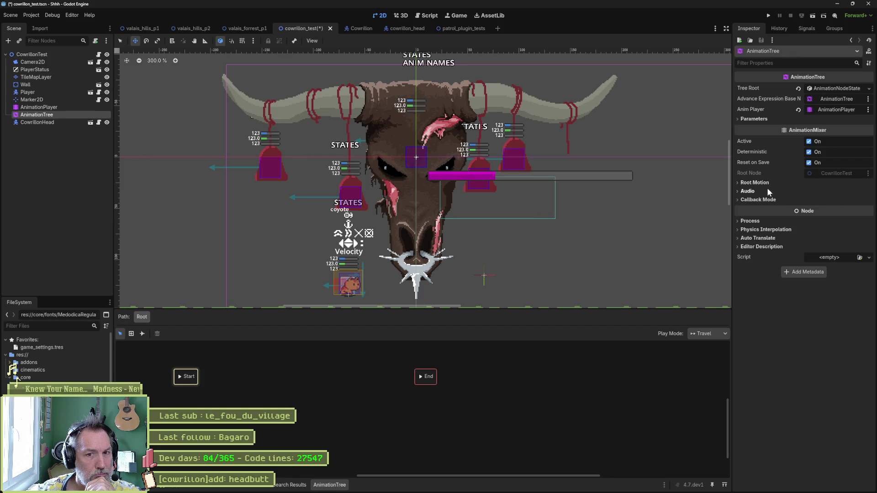
{"action": "left_click", "coordinate": [765, 201]}
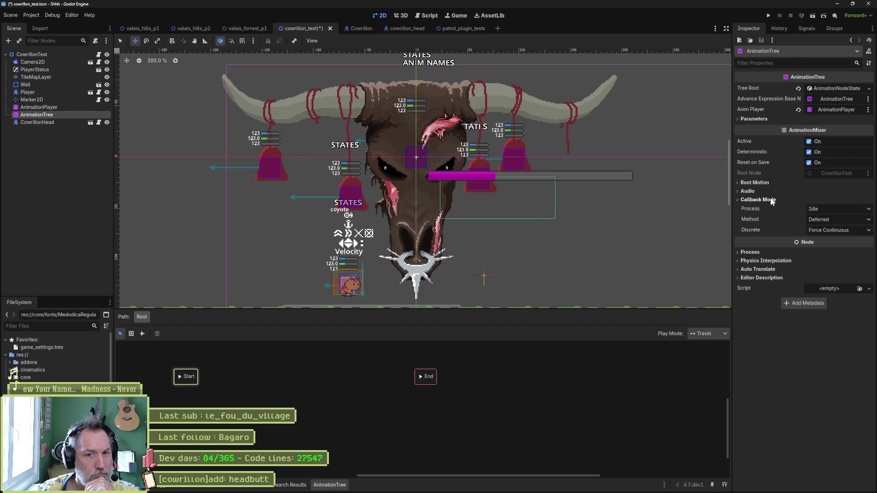
{"action": "left_click", "coordinate": [770, 199]}
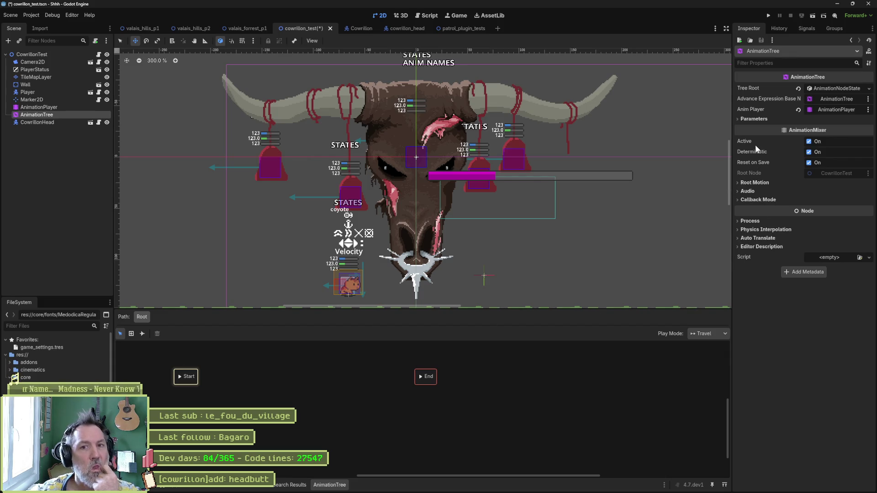
{"action": "left_click", "coordinate": [749, 119]}
{"action": "left_click", "coordinate": [749, 119]}
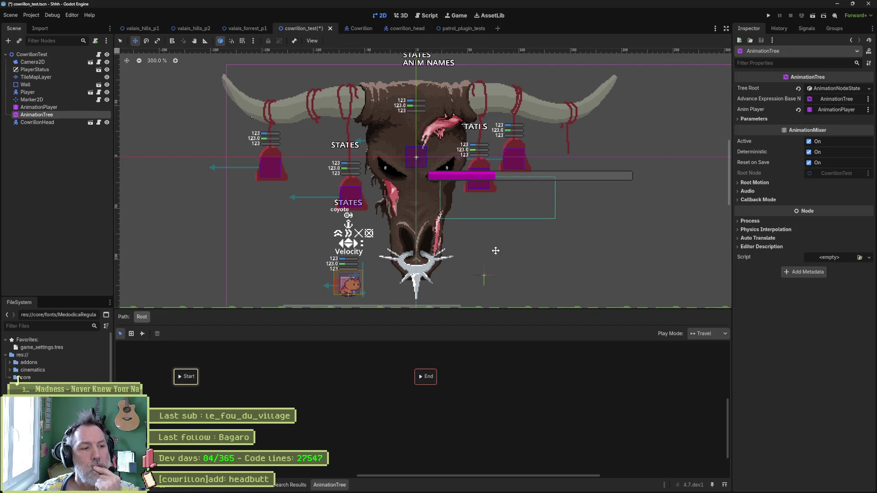
{"action": "right_click", "coordinate": [156, 424]}
{"action": "left_click", "coordinate": [249, 397]}
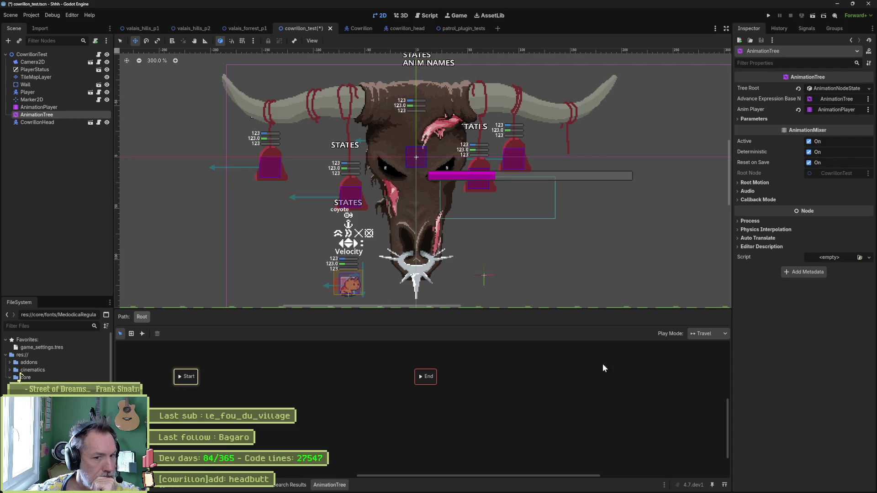
- Move the Start state further right in the state machine graph
{"action": "left_click", "coordinate": [701, 334]}
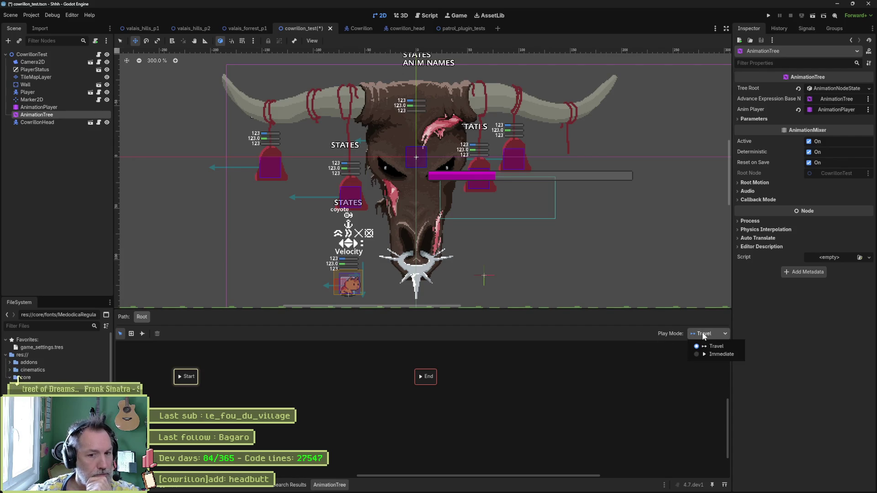
{"action": "left_click", "coordinate": [572, 355]}
{"action": "left_click_drag", "start_coordinate": [196, 379], "coordinate": [272, 375]}
{"action": "right_click", "coordinate": [222, 379]}
{"action": "left_click", "coordinate": [239, 376]}
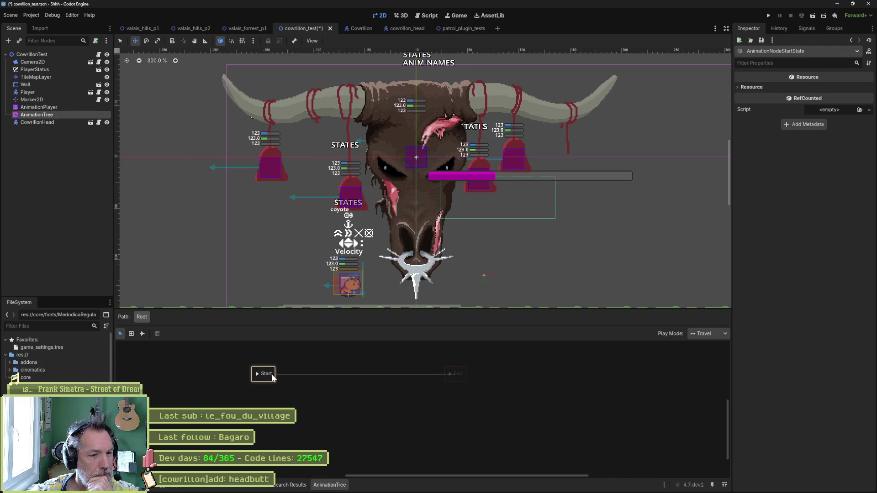
- Select the End state, switch to the Create nodes tool, and select the AnimationPlayer node
{"action": "left_click", "coordinate": [264, 373]}
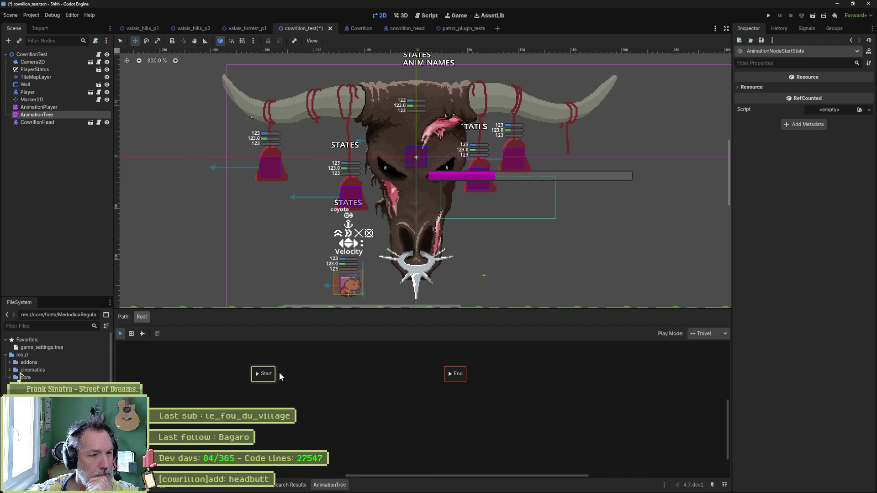
{"action": "left_click", "coordinate": [131, 333]}
{"action": "left_click", "coordinate": [350, 373]}
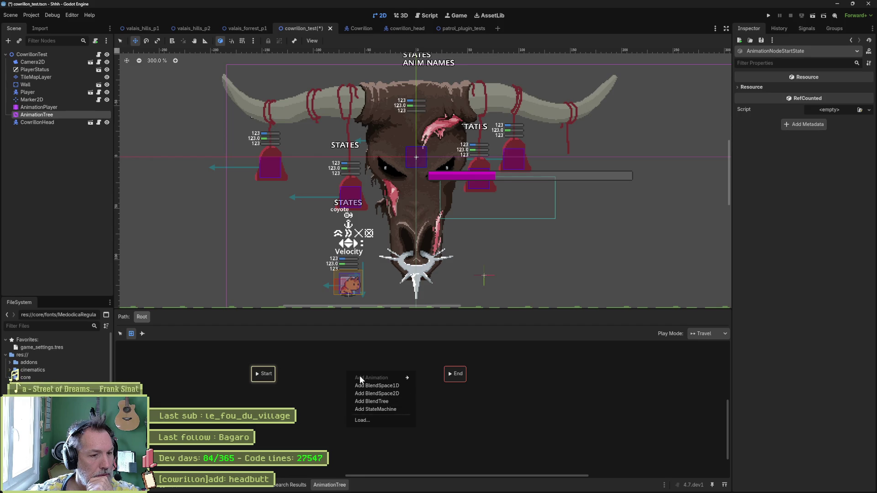
{"action": "left_click", "coordinate": [65, 108]}
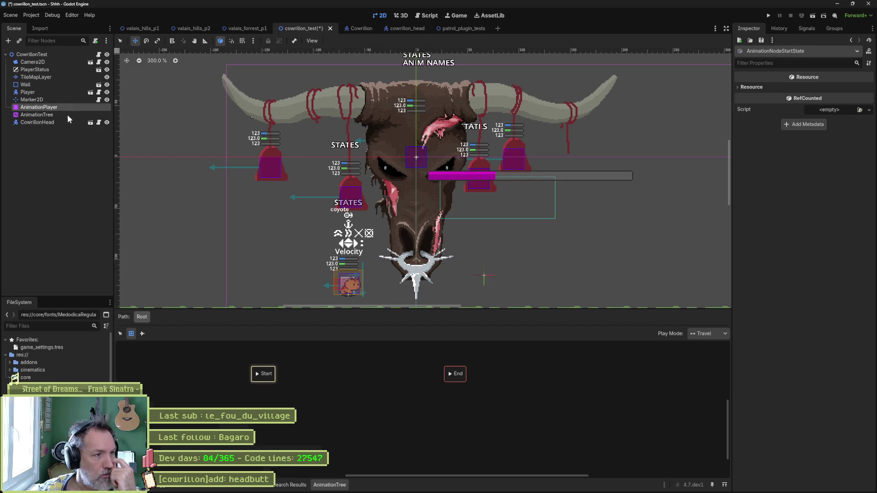
- Create a new animation named 'idle' in the AnimationPlayer
{"action": "left_click", "coordinate": [227, 277]}
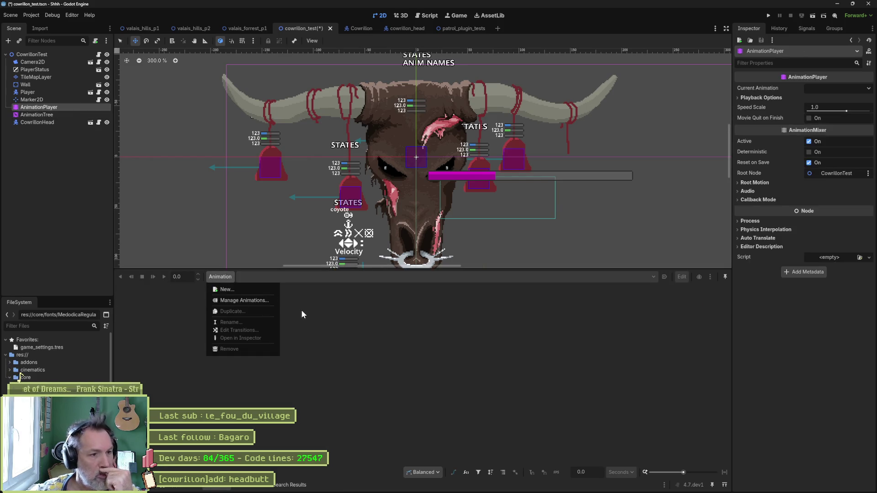
{"action": "left_click", "coordinate": [247, 286]}
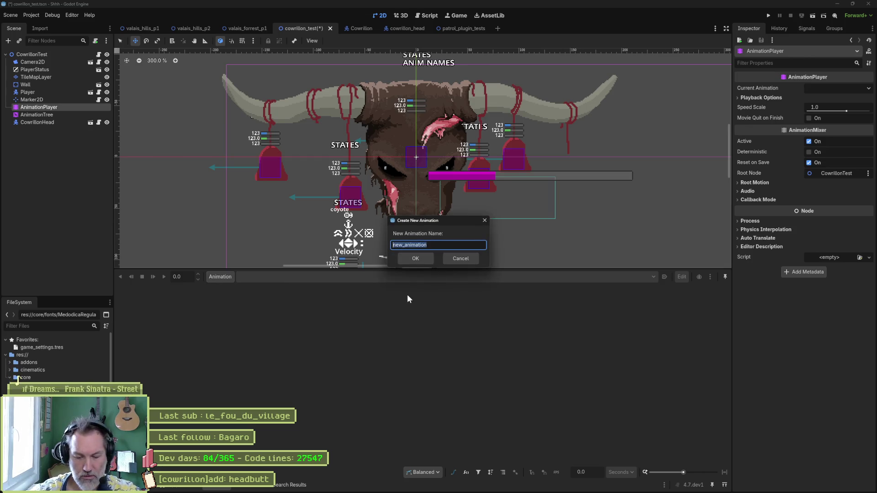
{"action": "type", "text": "idle"}
{"action": "key", "text": "Return"}
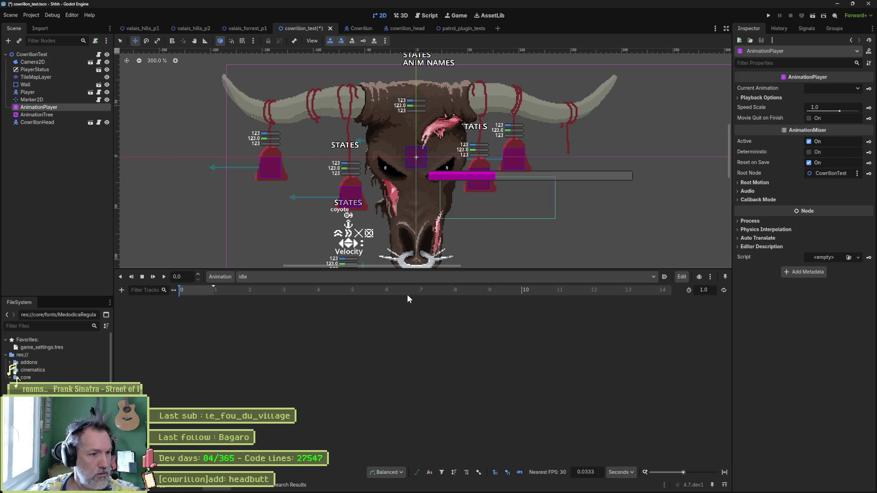
{"action": "left_click", "coordinate": [41, 115]}
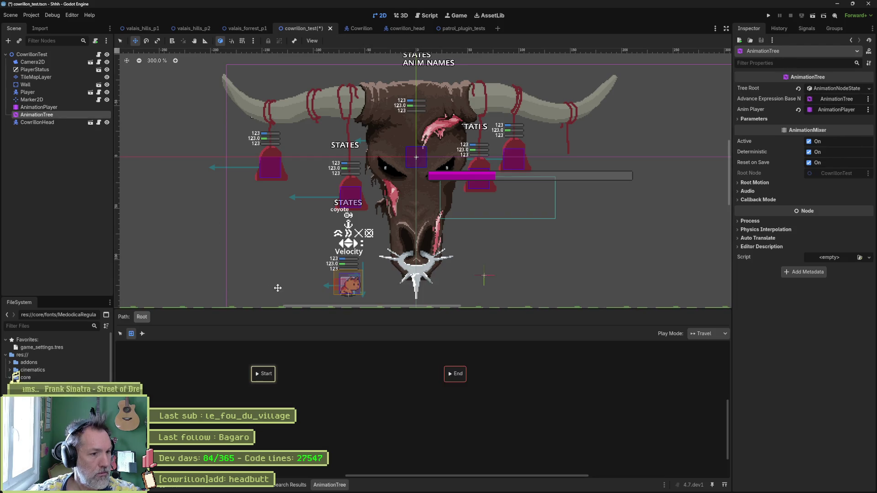
- Add the idle animation as a state in the graph and move it between Start and End
{"action": "right_click", "coordinate": [318, 366]}
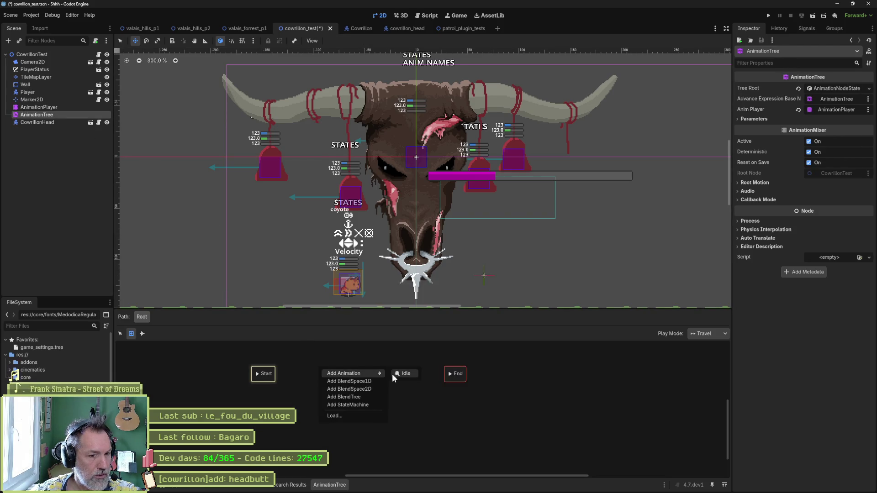
{"action": "key", "text": "Escape"}
{"action": "right_click", "coordinate": [379, 373]}
{"action": "mouse_move", "coordinate": [402, 373]}
{"action": "left_click", "coordinate": [443, 375]}
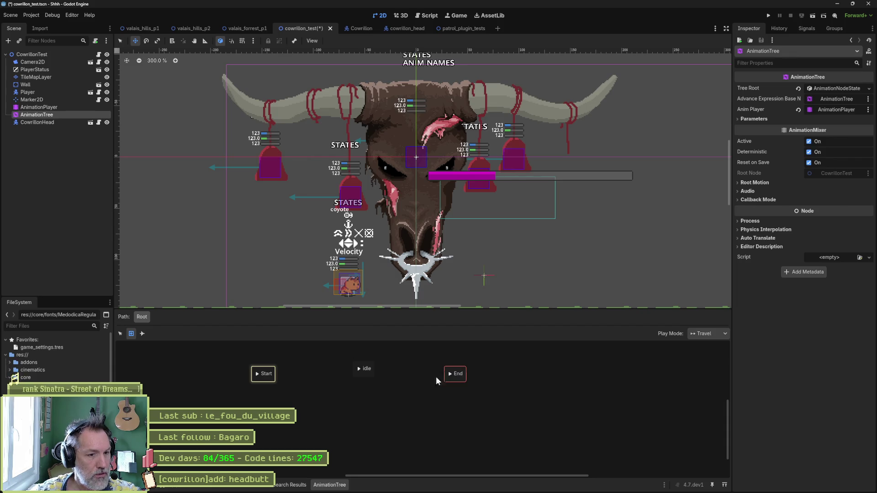
{"action": "left_click", "coordinate": [362, 373]}
{"action": "mouse_move", "coordinate": [356, 373]}
{"action": "left_mouse_down"}
{"action": "mouse_move", "coordinate": [370, 356]}
{"action": "mouse_move", "coordinate": [290, 371]}
{"action": "mouse_move", "coordinate": [300, 372]}
{"action": "mouse_move", "coordinate": [291, 359]}
{"action": "left_mouse_up"}
- Open and dismiss the graph's context menus around the idle state, then select AnimationPlayer
{"action": "right_click", "coordinate": [318, 363]}
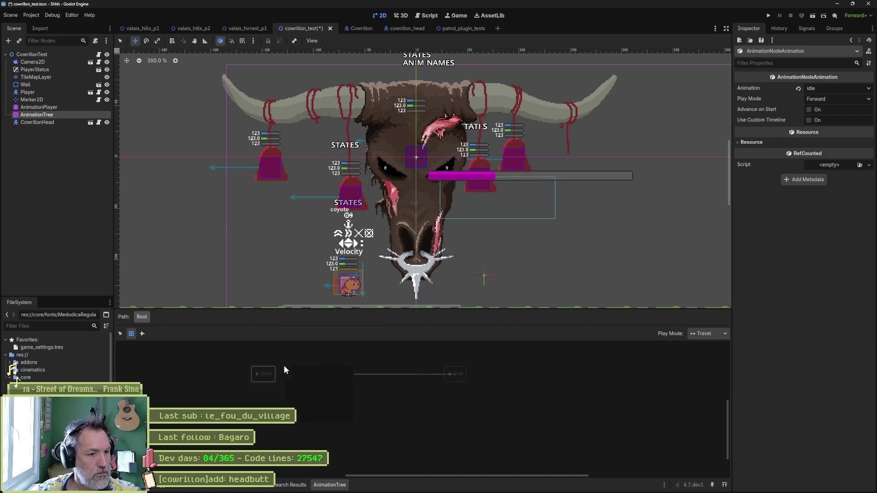
{"action": "right_click", "coordinate": [287, 368]}
{"action": "left_click", "coordinate": [415, 418]}
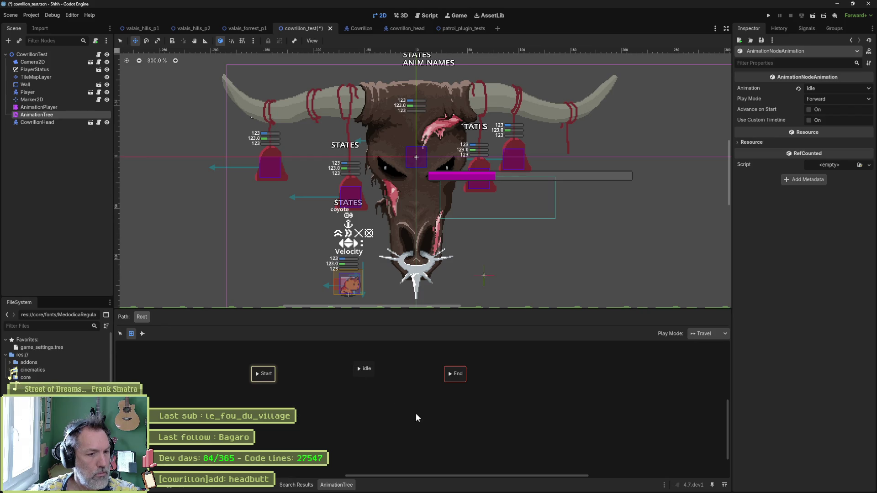
{"action": "right_click", "coordinate": [359, 372]}
{"action": "left_click", "coordinate": [275, 373]}
{"action": "right_click", "coordinate": [304, 374]}
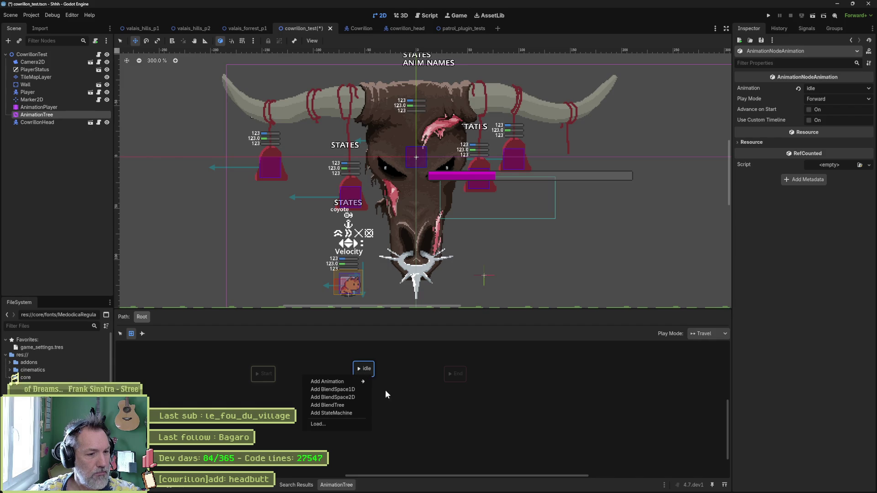
{"action": "left_click", "coordinate": [318, 336]}
{"action": "left_click", "coordinate": [39, 107]}
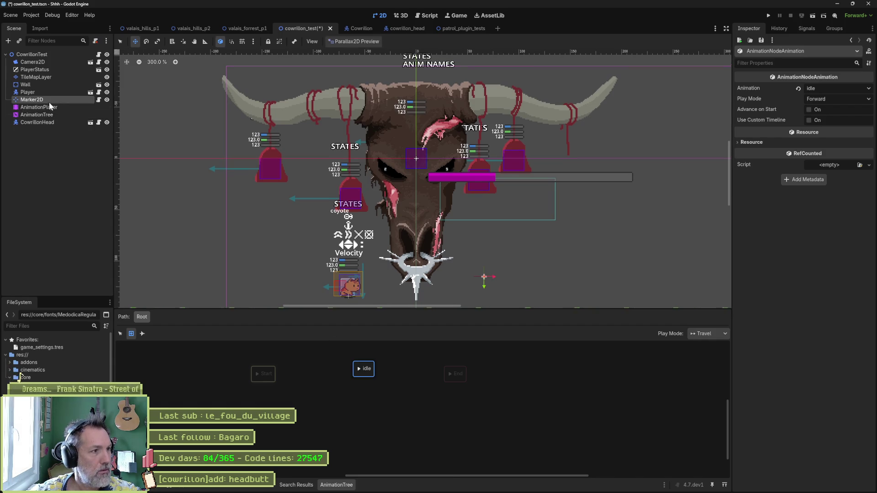
- Create a new animation named 'headbutt' in the AnimationPlayer
{"action": "left_click", "coordinate": [220, 276]}
{"action": "left_click", "coordinate": [268, 287]}
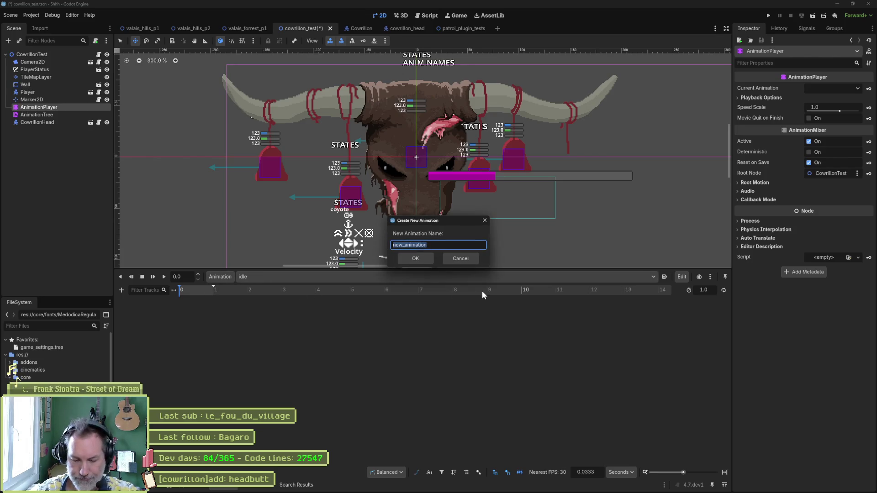
{"action": "type", "text": "headbutt"}
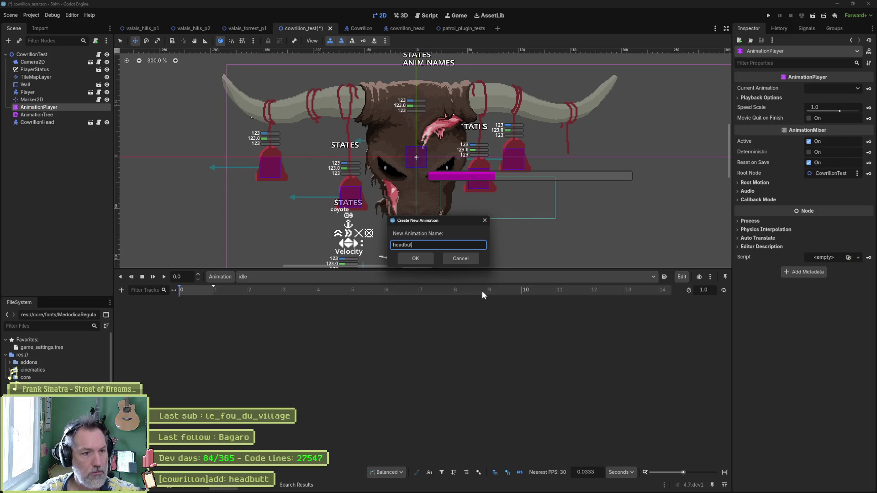
{"action": "key", "text": "Return"}
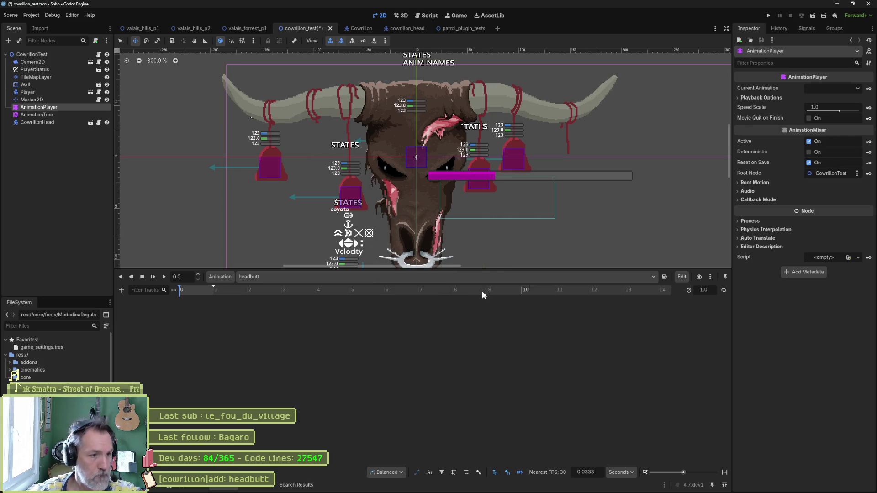
- Add the headbutt animation as a state below idle in the state machine graph
{"action": "left_click", "coordinate": [72, 115]}
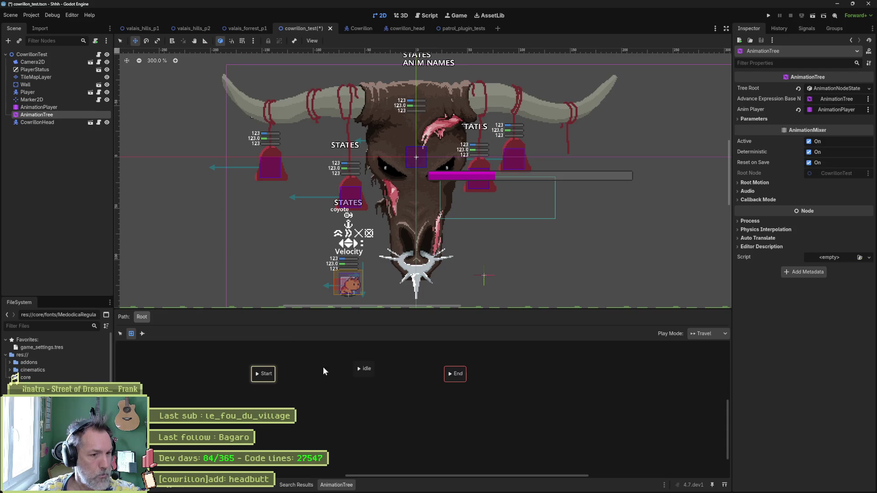
{"action": "right_click", "coordinate": [354, 396]}
{"action": "mouse_move", "coordinate": [382, 407]}
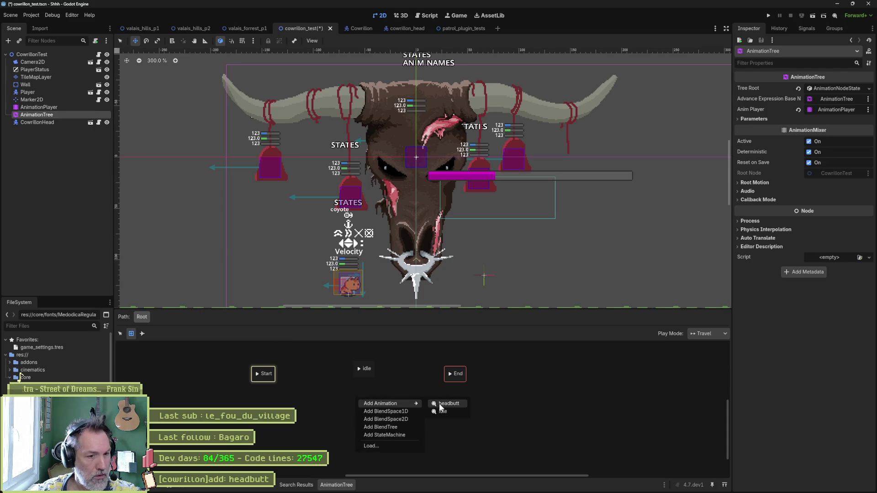
{"action": "left_click", "coordinate": [440, 404]}
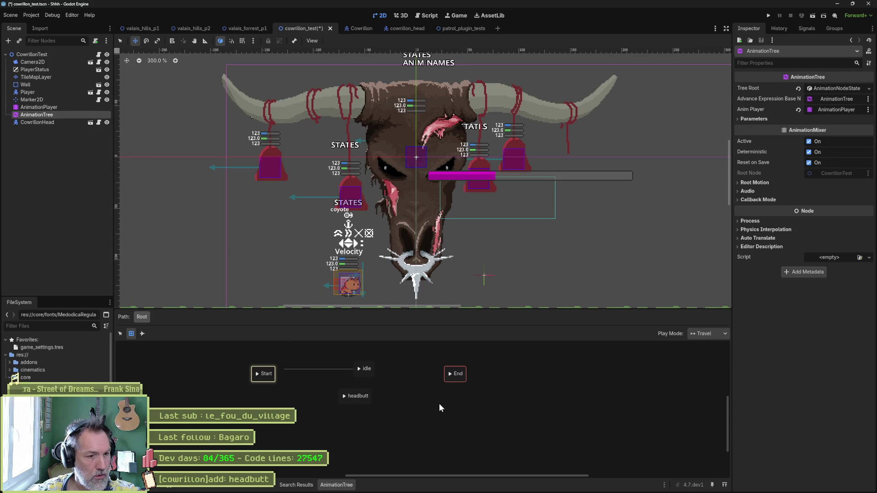
{"action": "left_click", "coordinate": [354, 397]}
{"action": "right_click", "coordinate": [348, 399]}
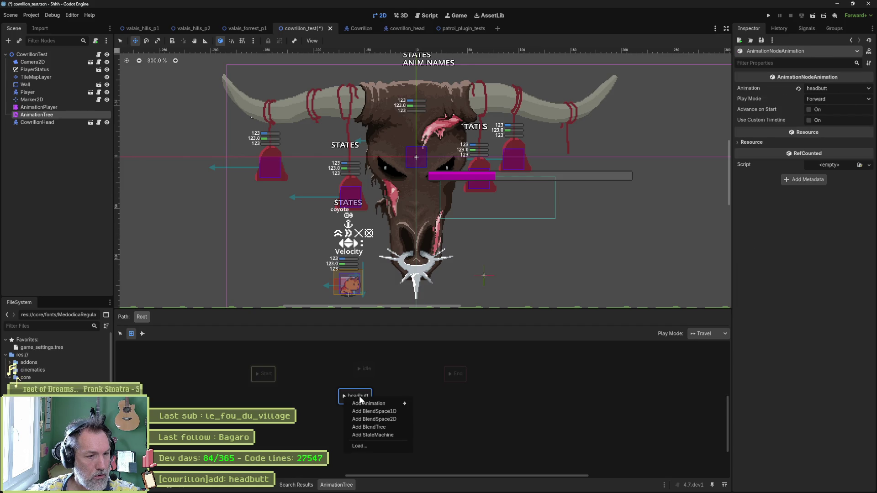
{"action": "mouse_move", "coordinate": [343, 396]}
{"action": "left_mouse_down"}
{"action": "mouse_move", "coordinate": [352, 385]}
{"action": "mouse_move", "coordinate": [343, 396]}
{"action": "mouse_move", "coordinate": [141, 337]}
{"action": "mouse_move", "coordinate": [363, 410]}
{"action": "left_mouse_up"}
- Switch the graph to the Connect Nodes tool for drawing transitions
{"action": "right_click", "coordinate": [353, 402]}
{"action": "left_click", "coordinate": [141, 333]}
{"action": "right_click", "coordinate": [366, 416]}
{"action": "key", "text": "Escape"}
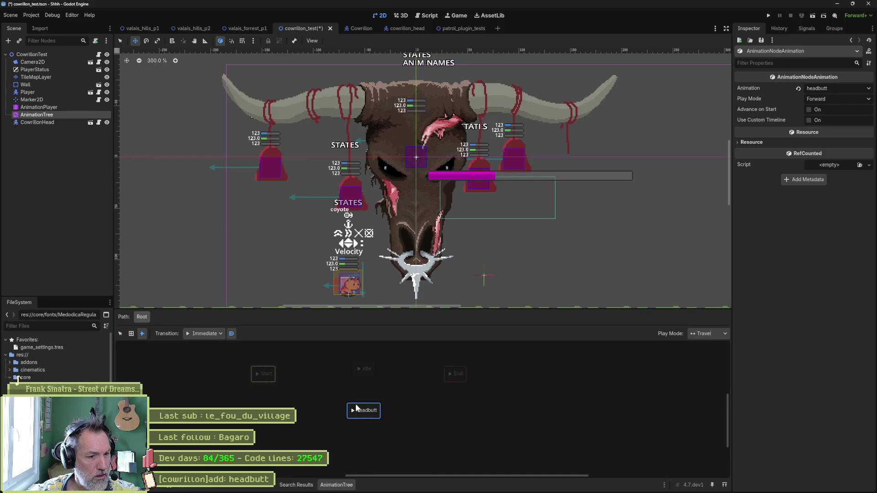
- Draw transitions linking idle to End and idle with headbutt, then select the idle-to-headbutt transition
{"action": "mouse_move", "coordinate": [265, 375]}
{"action": "left_mouse_down"}
{"action": "mouse_move", "coordinate": [363, 409]}
{"action": "mouse_move", "coordinate": [366, 369]}
{"action": "mouse_move", "coordinate": [365, 410]}
{"action": "mouse_move", "coordinate": [366, 371]}
{"action": "mouse_move", "coordinate": [446, 372]}
{"action": "left_mouse_up"}
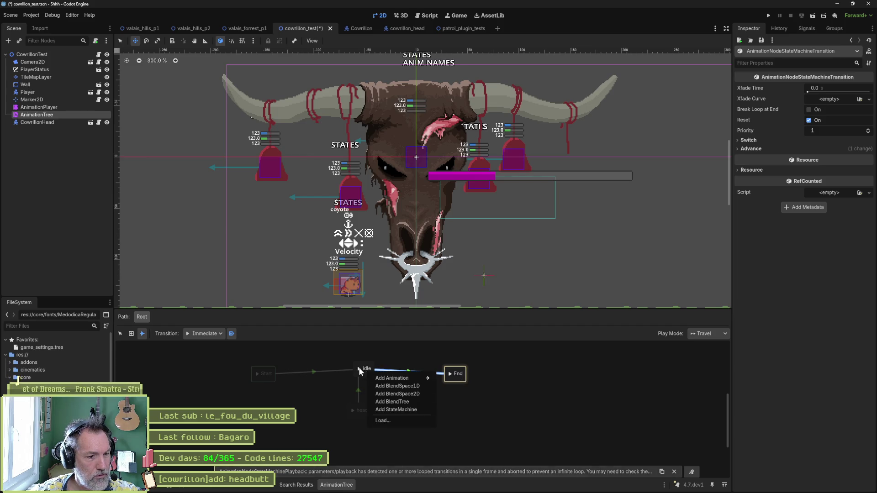
{"action": "left_click_drag", "start_coordinate": [358, 368], "coordinate": [367, 404]}
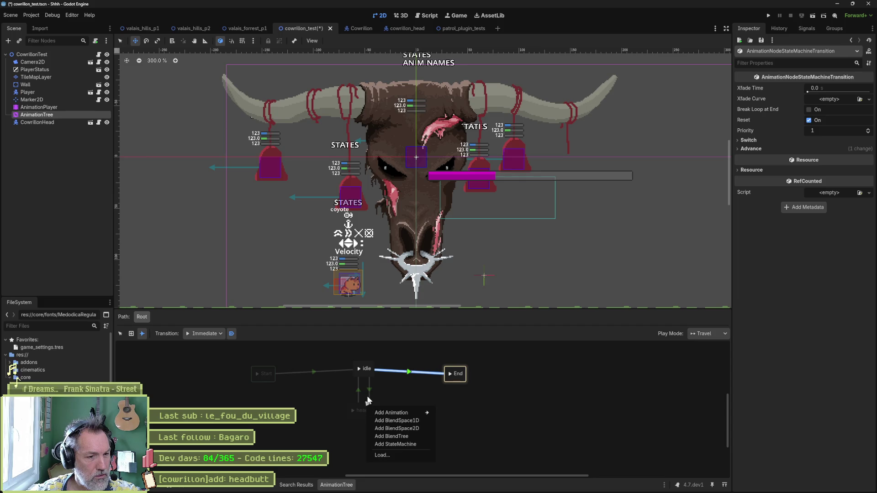
{"action": "key", "text": "Escape"}
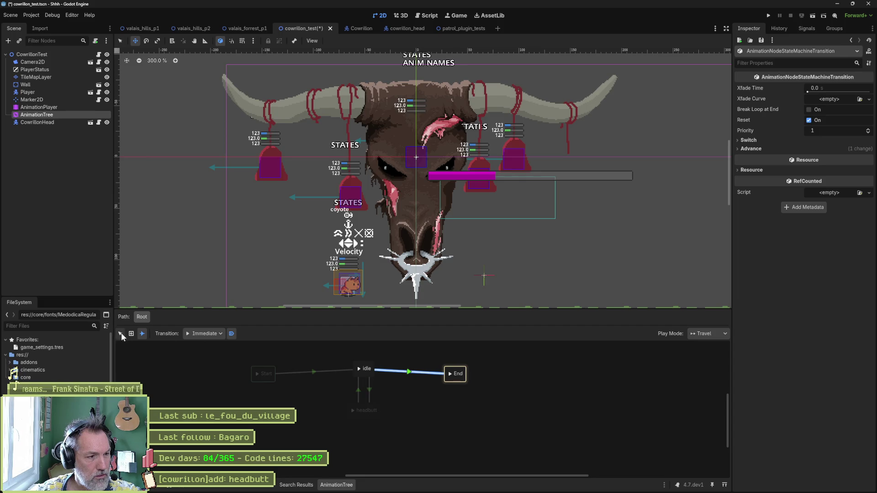
{"action": "left_click", "coordinate": [120, 333]}
{"action": "left_click", "coordinate": [369, 394]}
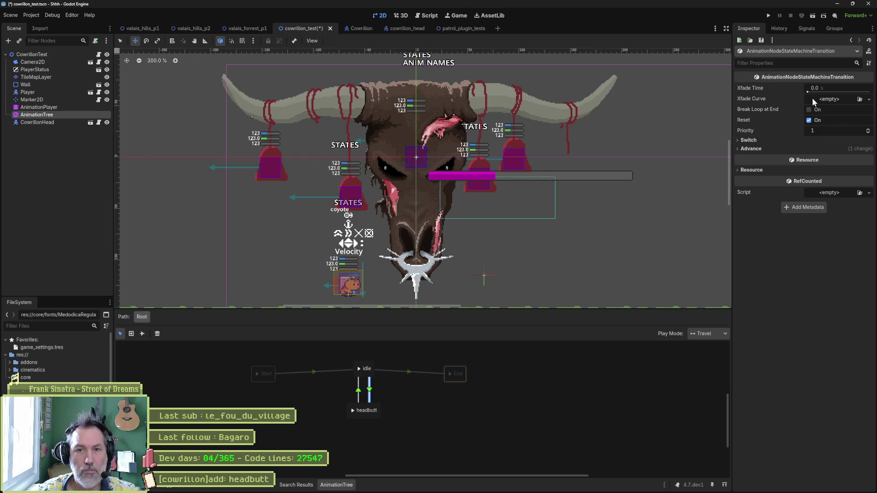
- Expand the transition's Switch and Advance settings, trying Sync switch mode before restoring Immediate
{"action": "left_click", "coordinate": [748, 141]}
{"action": "left_click", "coordinate": [817, 150]}
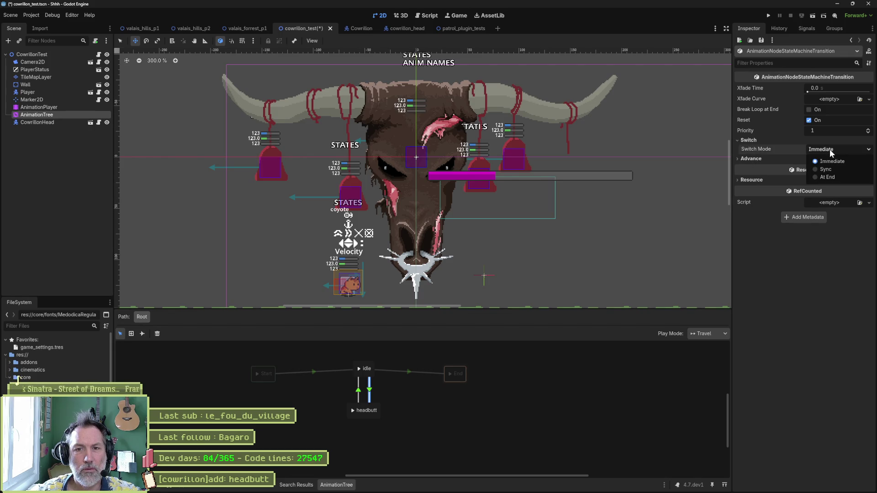
{"action": "left_click", "coordinate": [834, 168]}
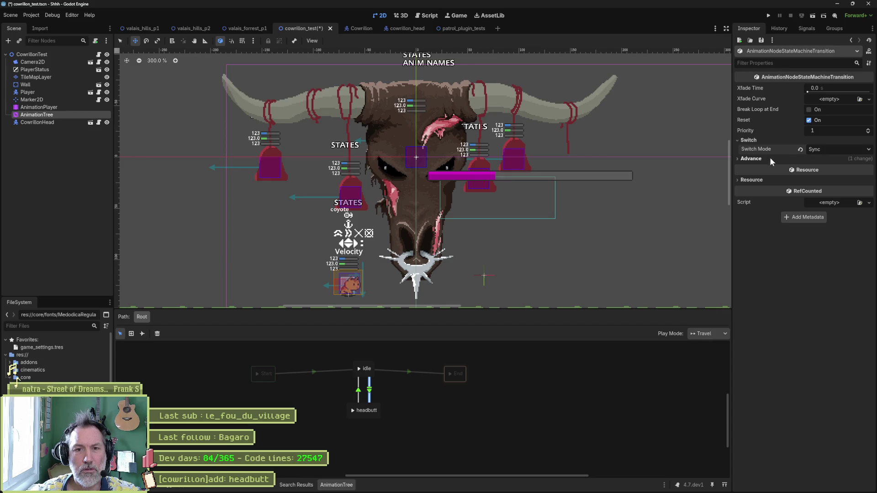
{"action": "left_click", "coordinate": [757, 159]}
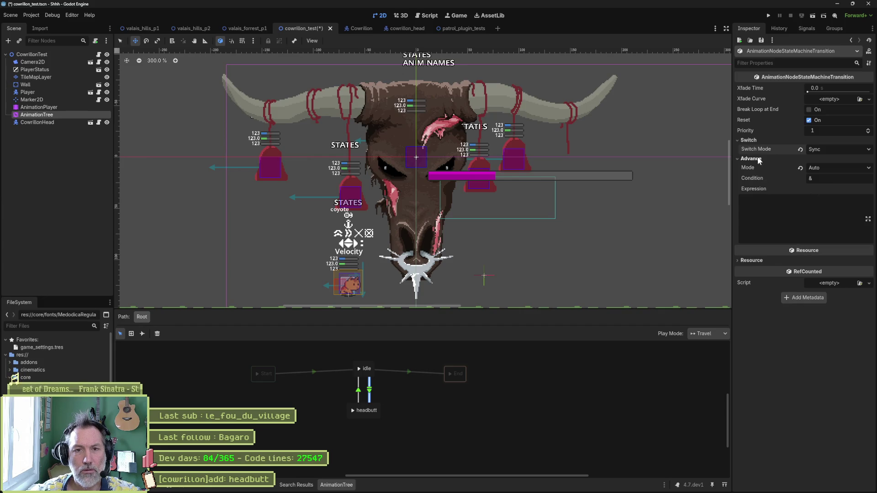
{"action": "left_click", "coordinate": [824, 150]}
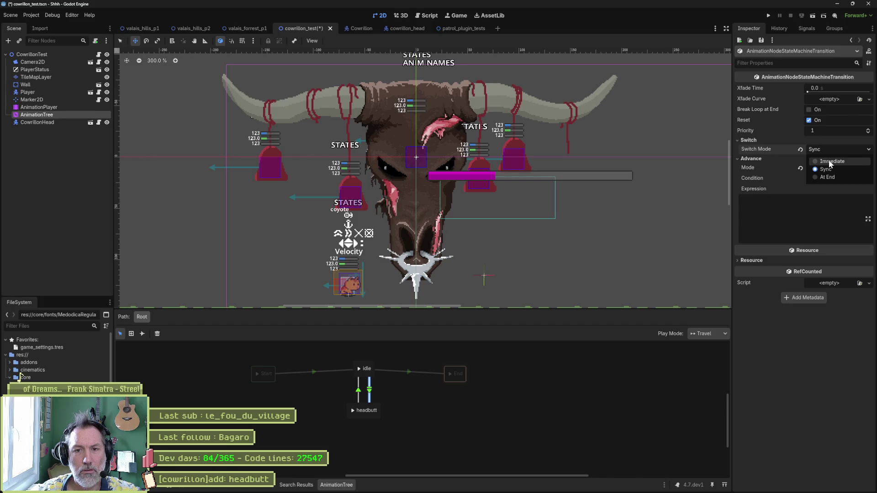
{"action": "left_click", "coordinate": [830, 162]}
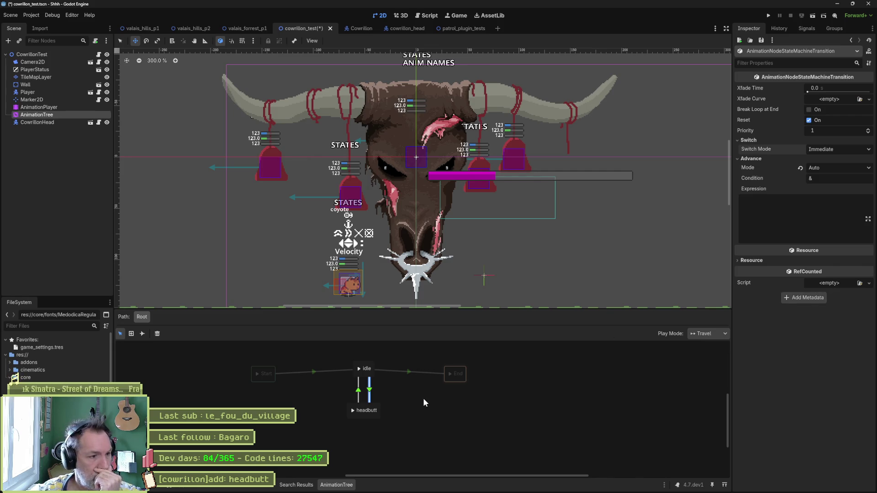
{"action": "right_click", "coordinate": [370, 392]}
{"action": "left_click", "coordinate": [511, 391]}
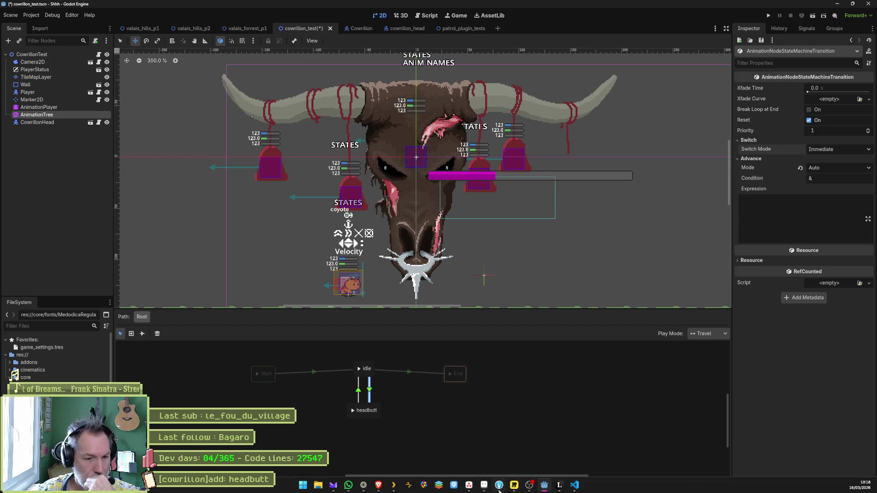
- Bring the browser forward and return to the Using AnimationTree docs tab
{"action": "left_click", "coordinate": [365, 487]}
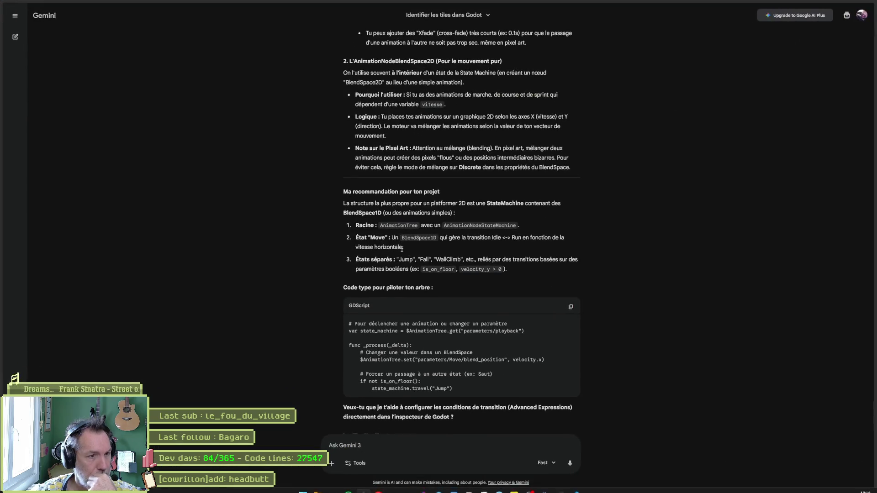
{"action": "mouse_move", "coordinate": [4, 67]}
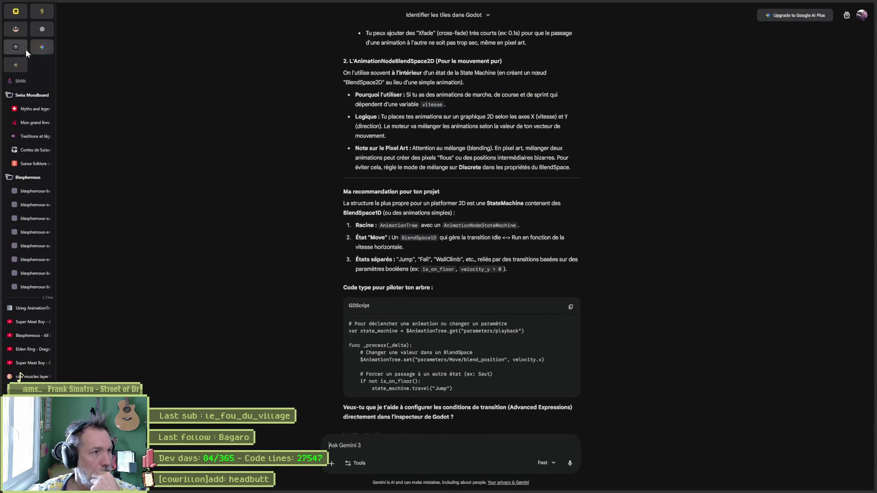
{"action": "left_click", "coordinate": [13, 378]}
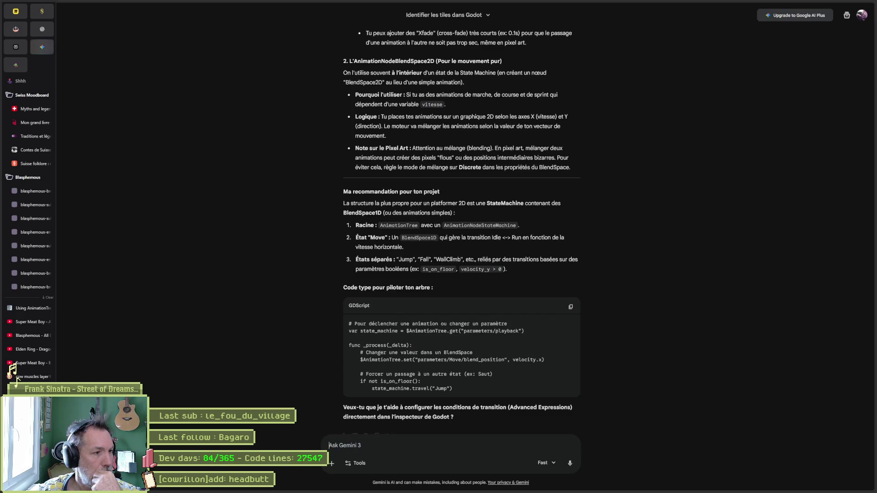
{"action": "left_click", "coordinate": [29, 307]}
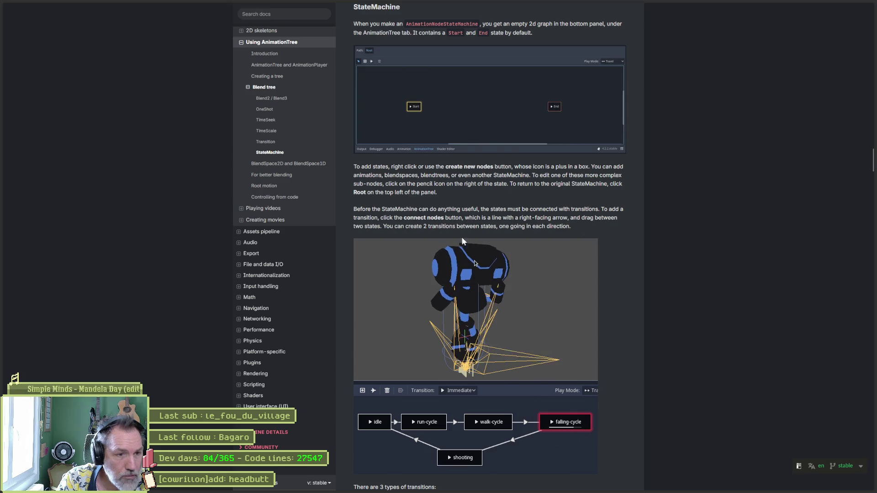
- Scroll the StateMachine docs down to the three transition types and the transition properties list
{"action": "scroll", "coordinate": [615, 270], "scroll_direction": "down", "scroll_amount": 2}
{"action": "scroll", "coordinate": [616, 281], "scroll_direction": "down", "scroll_amount": 2}
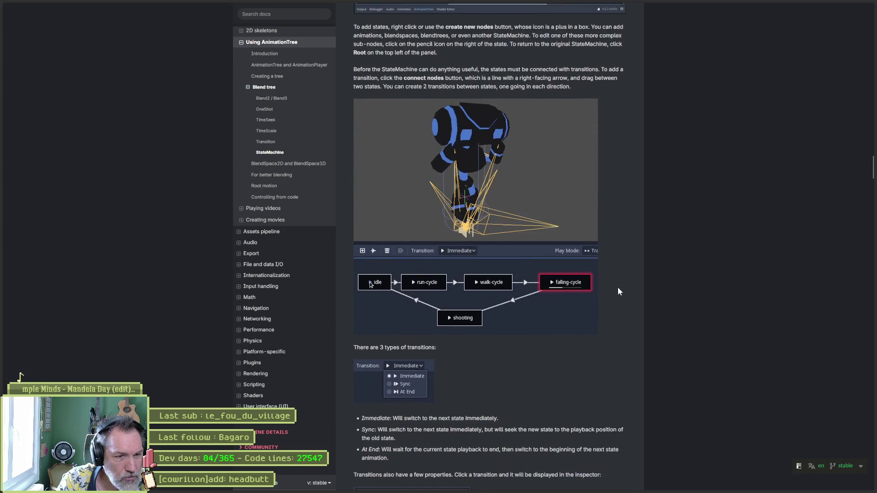
{"action": "scroll", "coordinate": [617, 298], "scroll_direction": "down", "scroll_amount": 3}
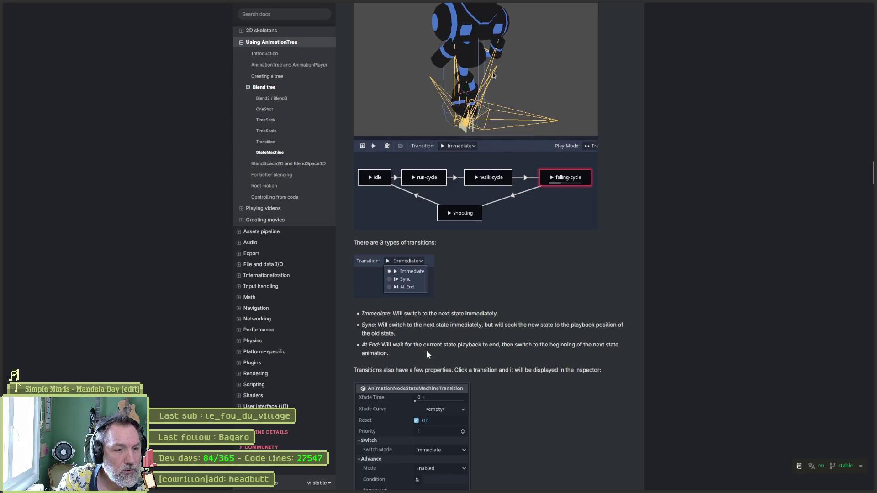
{"action": "scroll", "coordinate": [503, 350], "scroll_direction": "down", "scroll_amount": 3}
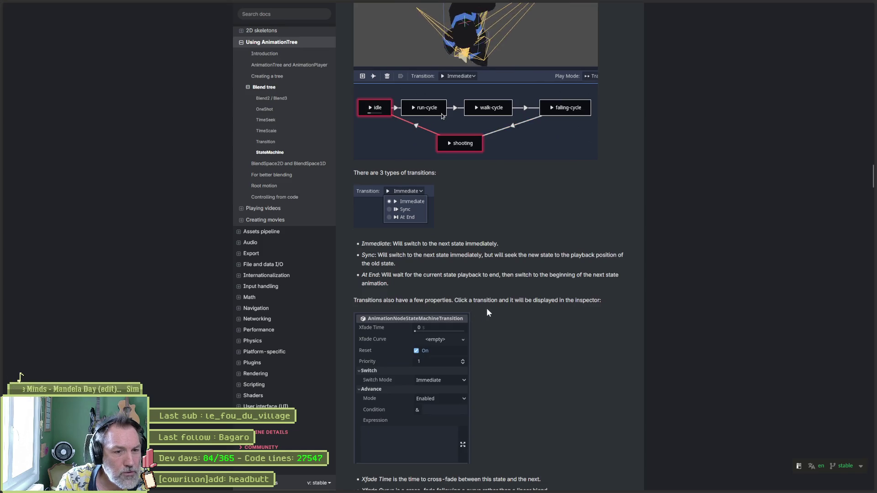
{"action": "scroll", "coordinate": [582, 318], "scroll_direction": "down", "scroll_amount": 1}
{"action": "scroll", "coordinate": [583, 315], "scroll_direction": "down", "scroll_amount": 5}
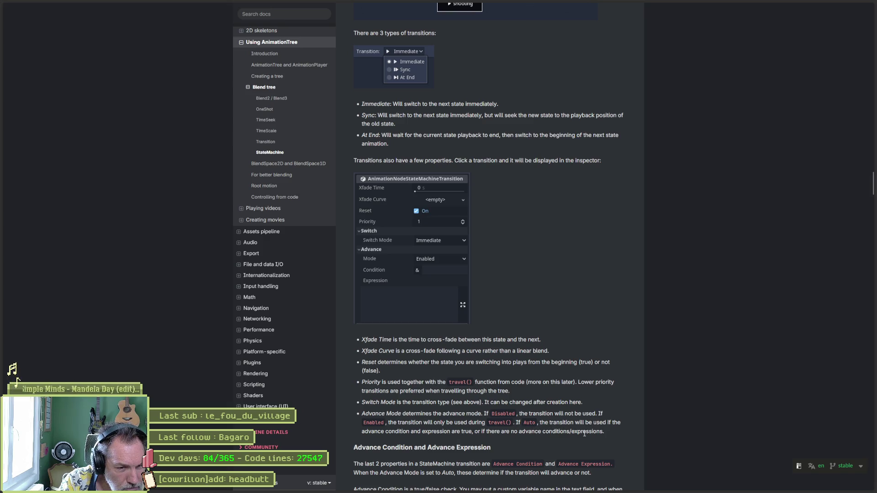
- Read through Advance Condition and Advance Expression down to the case-sensitivity warning
{"action": "scroll", "coordinate": [582, 434], "scroll_direction": "down", "scroll_amount": 3}
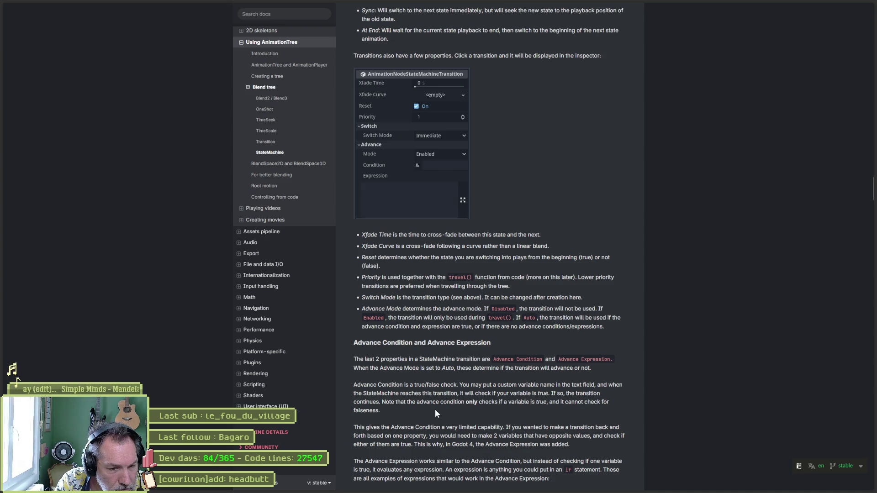
{"action": "scroll", "coordinate": [435, 405], "scroll_direction": "down", "scroll_amount": 3}
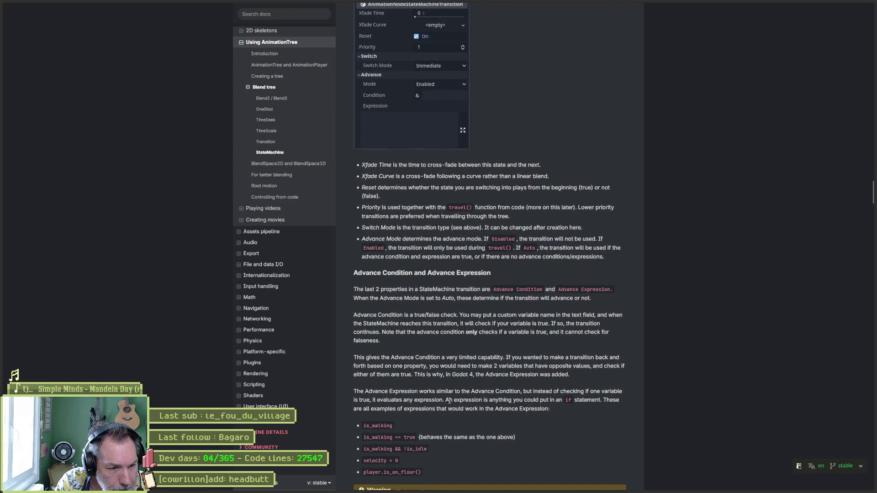
{"action": "scroll", "coordinate": [449, 401], "scroll_direction": "down", "scroll_amount": 1}
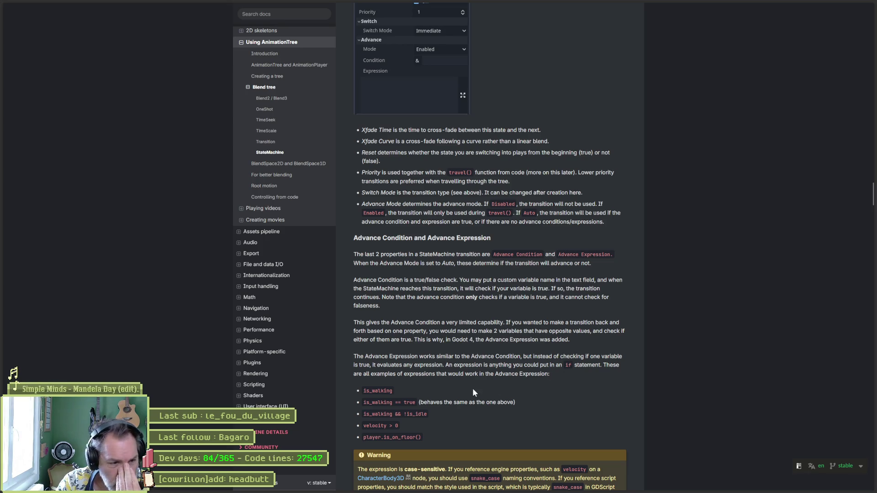
{"action": "scroll", "coordinate": [448, 387], "scroll_direction": "down", "scroll_amount": 3}
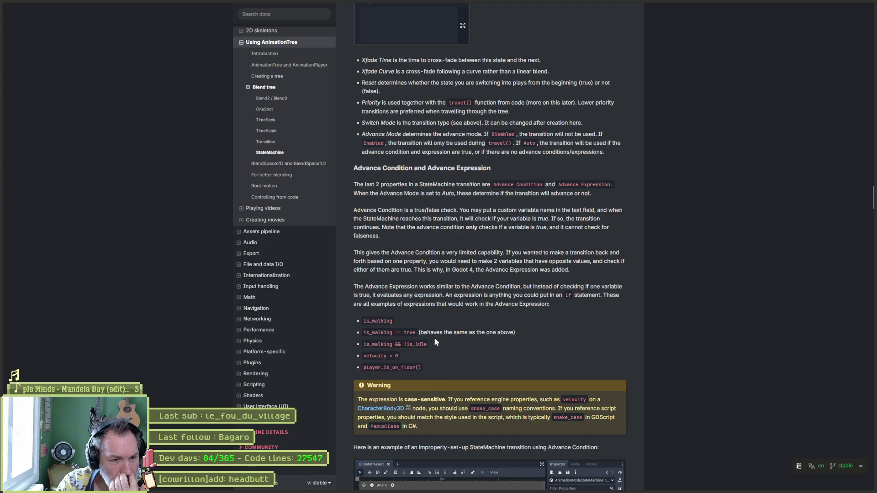
{"action": "scroll", "coordinate": [422, 382], "scroll_direction": "down", "scroll_amount": 2}
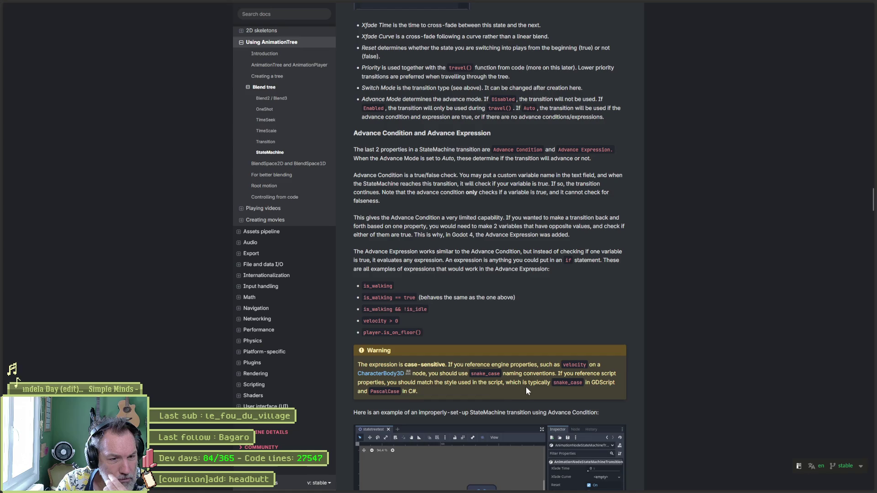
- Scroll to the is_spinning Advance Expression example, then minimize the docs window
{"action": "scroll", "coordinate": [680, 411], "scroll_direction": "down", "scroll_amount": 6}
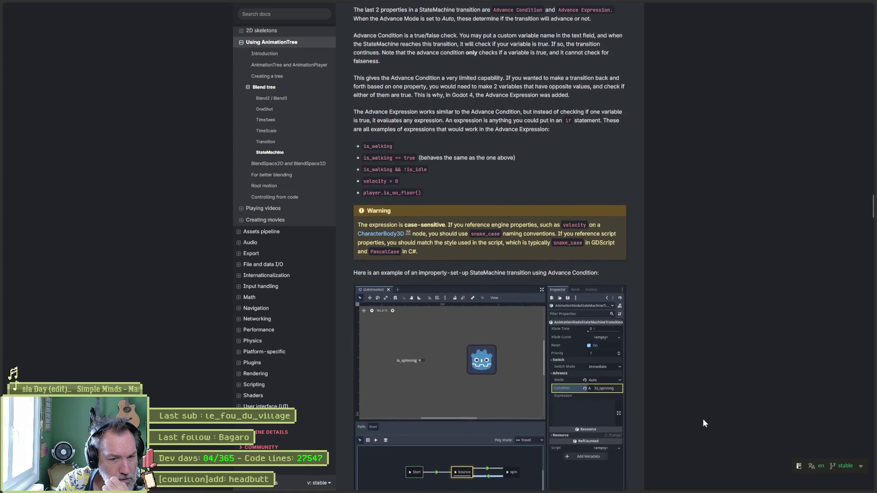
{"action": "scroll", "coordinate": [674, 413], "scroll_direction": "down", "scroll_amount": 5}
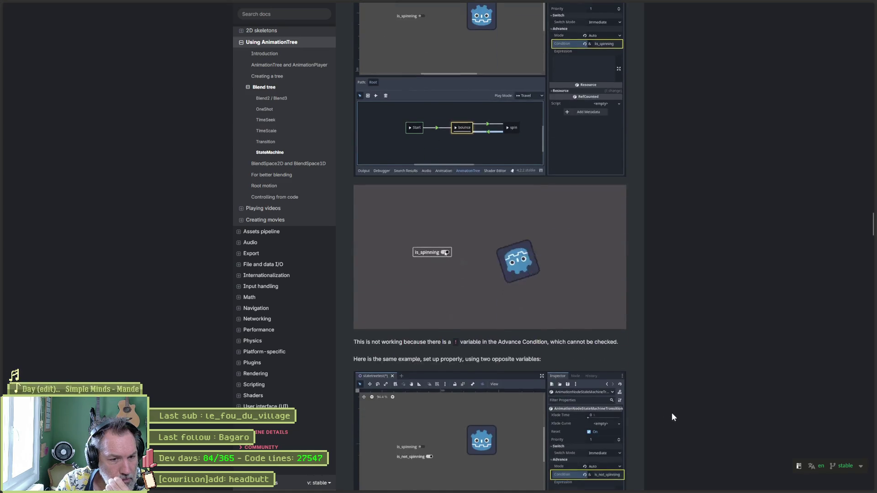
{"action": "scroll", "coordinate": [649, 411], "scroll_direction": "down", "scroll_amount": 7}
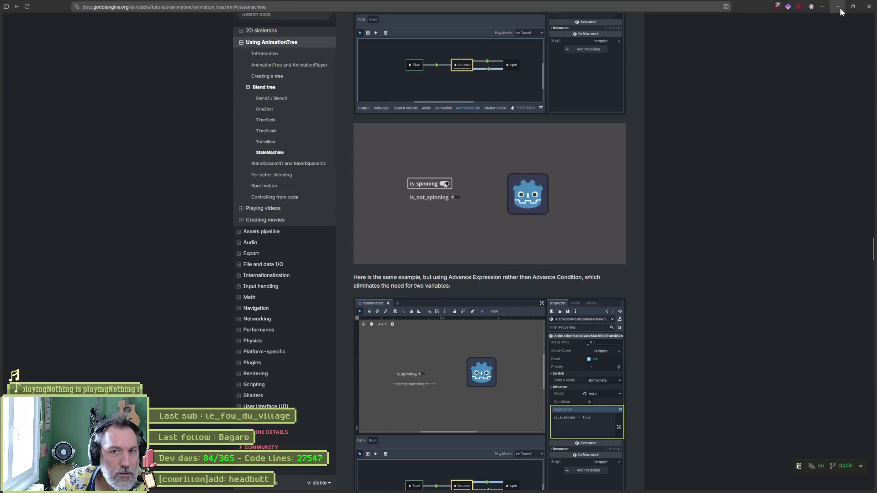
{"action": "left_click", "coordinate": [837, 6]}
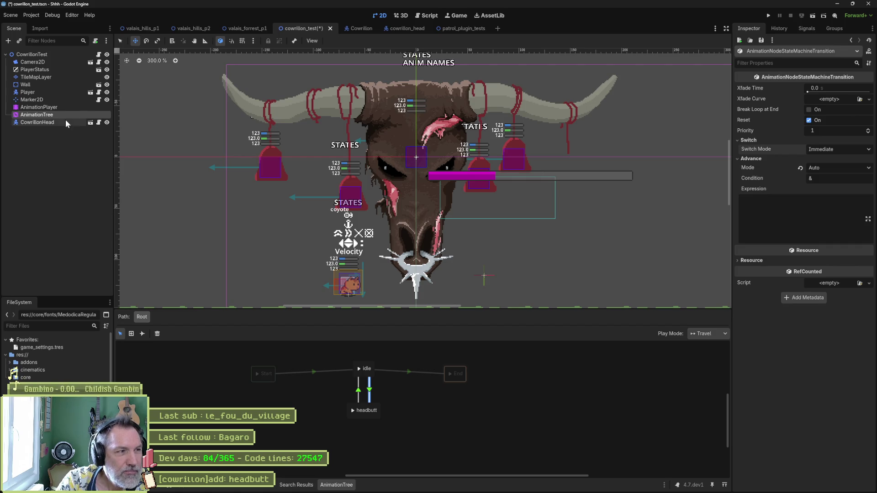
- Give the idle-to-headbutt transition the Advance Expression headbutt == true, then bring the browser back
{"action": "left_click", "coordinate": [794, 225]}
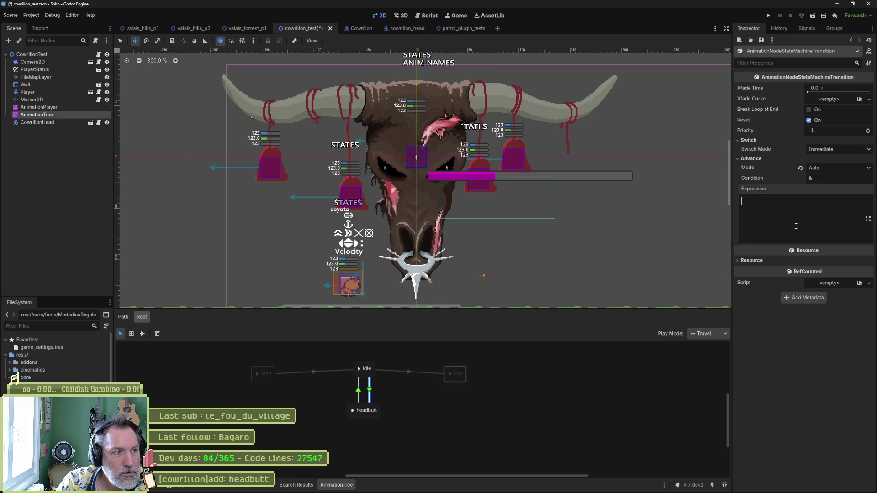
{"action": "type", "text": "h"}
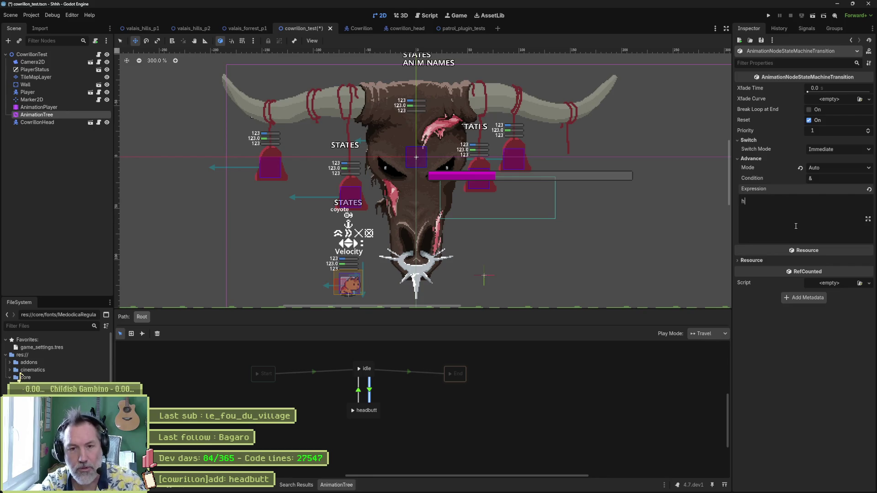
{"action": "type", "text": "eadbutt == true"}
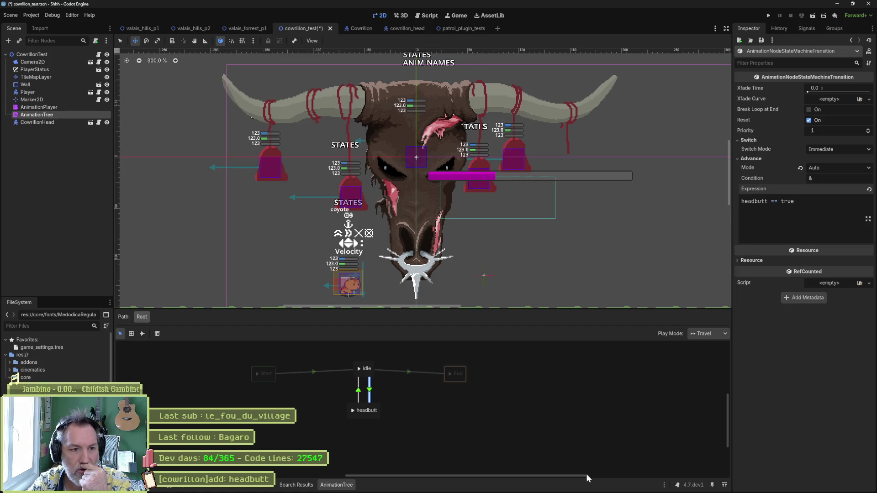
{"action": "mouse_move", "coordinate": [492, 487]}
{"action": "mouse_move", "coordinate": [383, 487]}
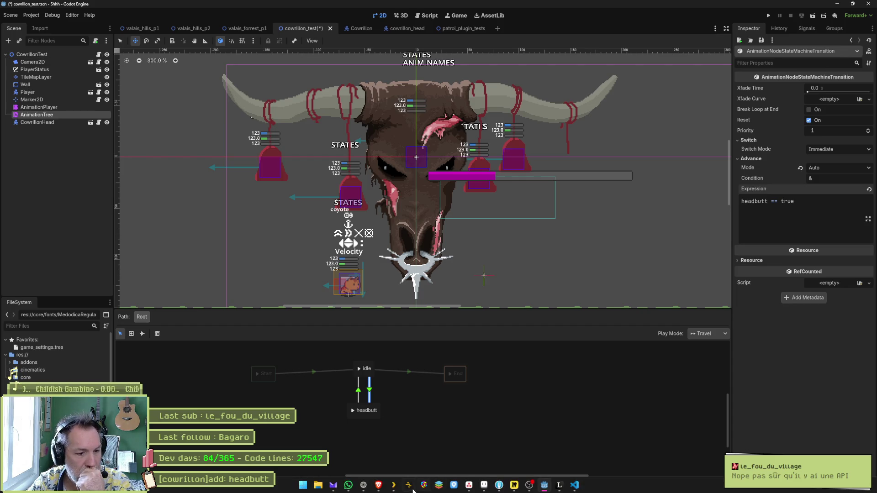
{"action": "left_click", "coordinate": [380, 487]}
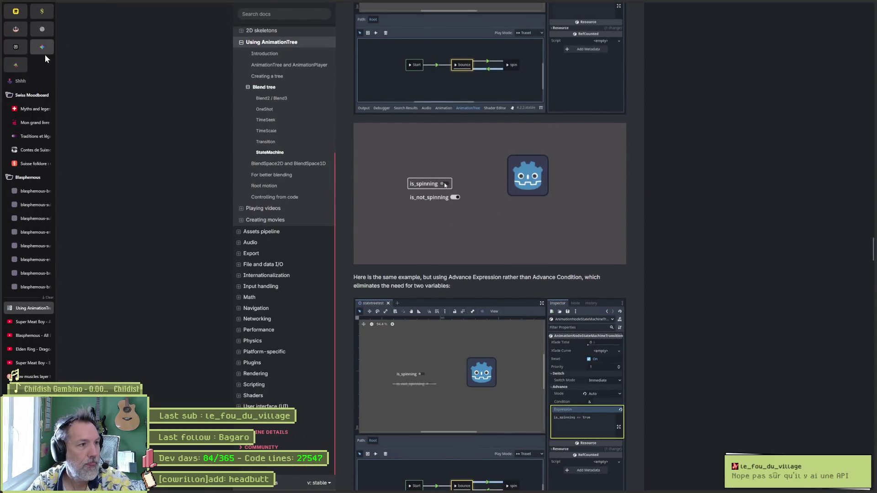
- Ask Gemini 'api pour récupérer le résultat des élections municipales françaises ?' and select its answer's start
{"action": "left_click", "coordinate": [44, 51]}
{"action": "type", "text": "api"}
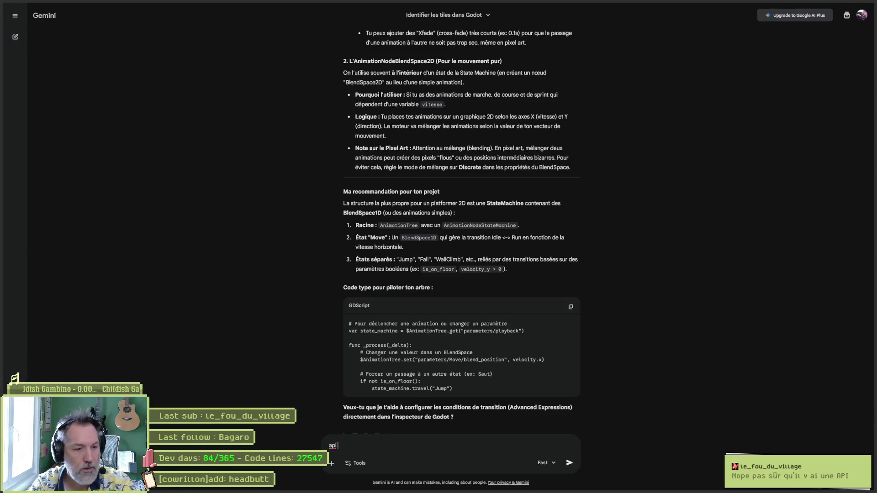
{"action": "type", "text": " pour récupérer le résultat des élections municipales françaises ?"}
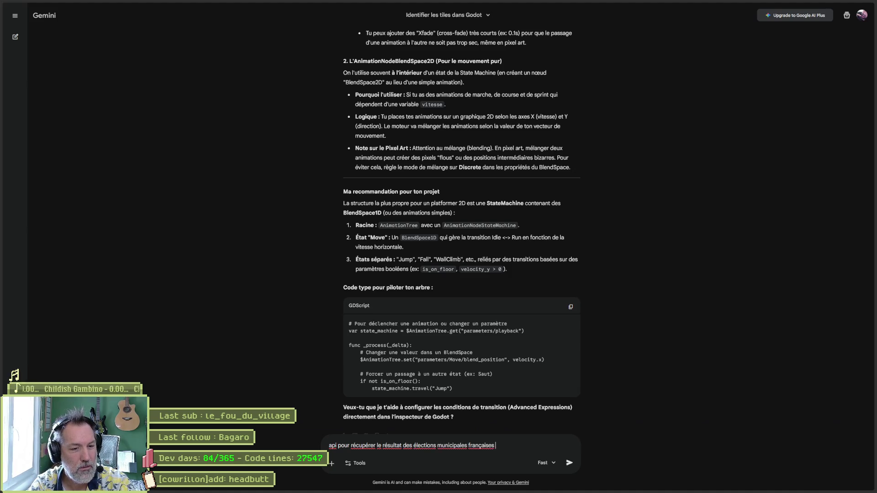
{"action": "key", "text": "Return"}
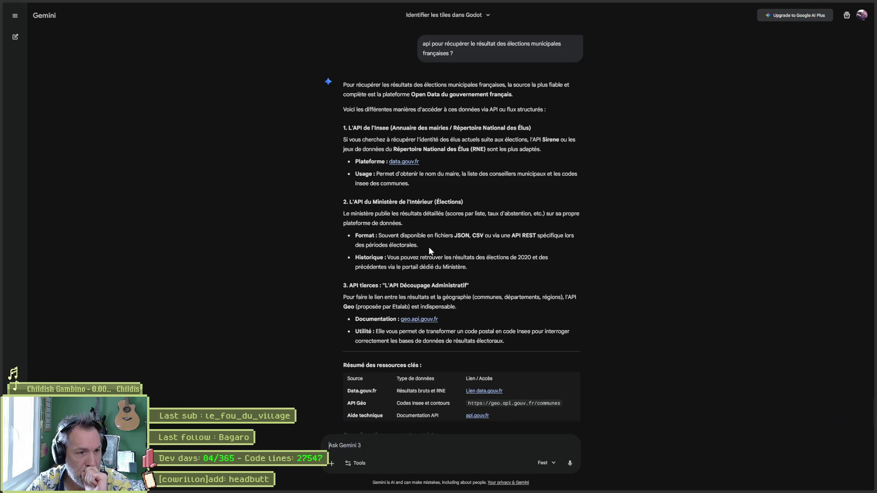
{"action": "mouse_move", "coordinate": [429, 247]}
{"action": "left_mouse_down"}
{"action": "mouse_move", "coordinate": [347, 232]}
{"action": "mouse_move", "coordinate": [343, 84]}
{"action": "left_mouse_up"}
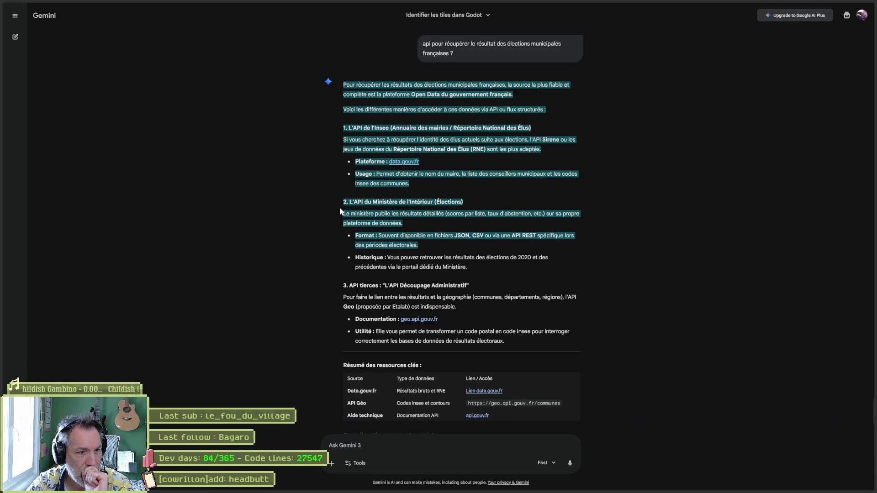
- Clear the text selection in Gemini's answer and minimize the browser back to Godot
{"action": "left_click", "coordinate": [398, 213]}
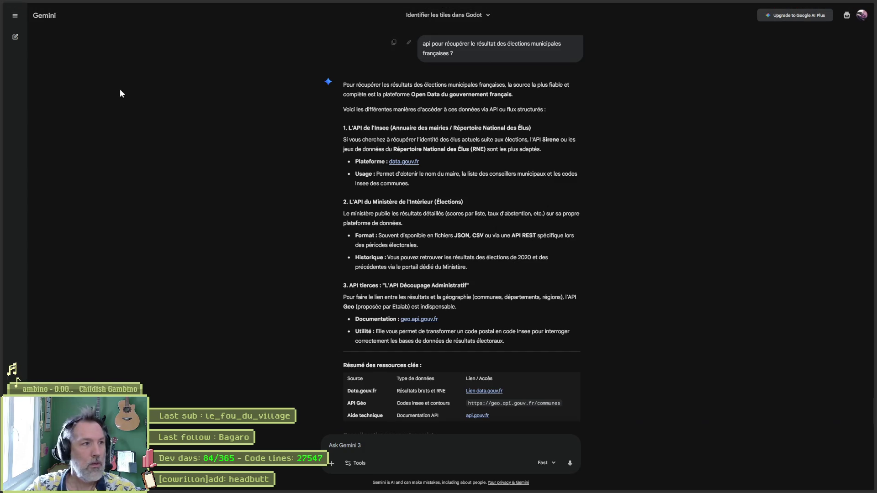
{"action": "left_click", "coordinate": [838, 6]}
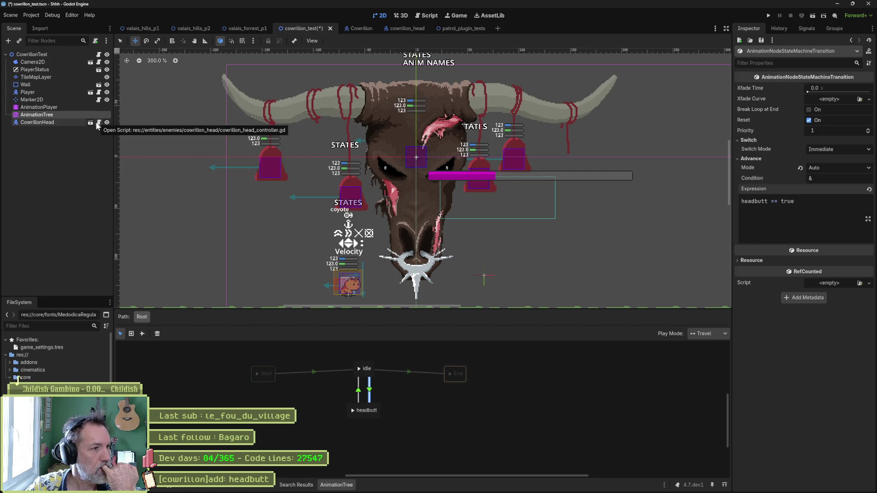
- Check the AnimationPlayer and AnimationTree nodes, then bring the Gemini chat back to the front
{"action": "left_click", "coordinate": [64, 108]}
{"action": "left_click", "coordinate": [63, 115]}
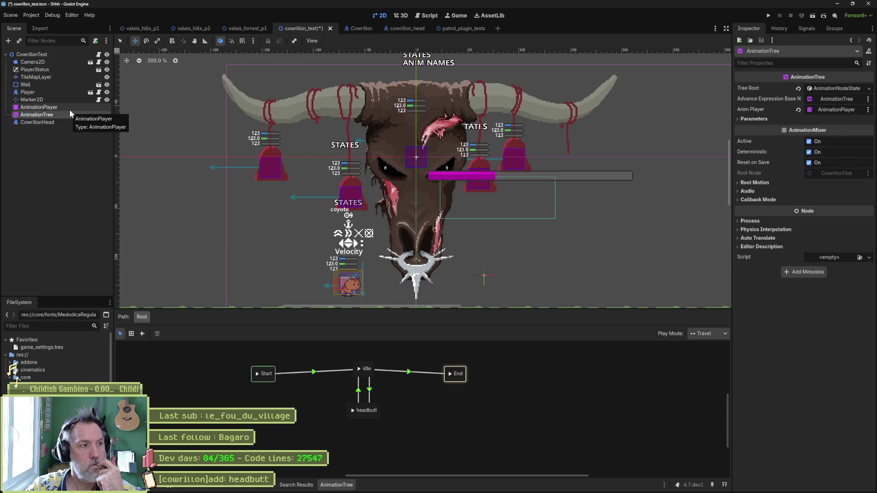
{"action": "mouse_move", "coordinate": [372, 491]}
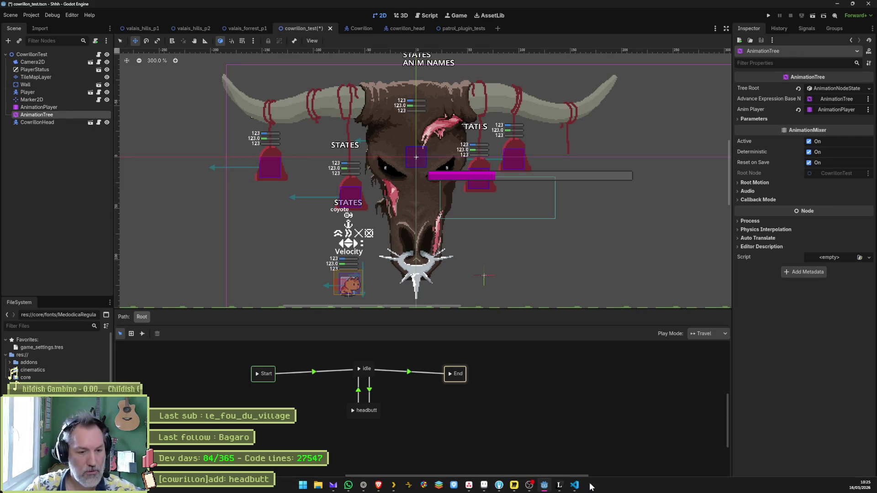
{"action": "left_click", "coordinate": [364, 485]}
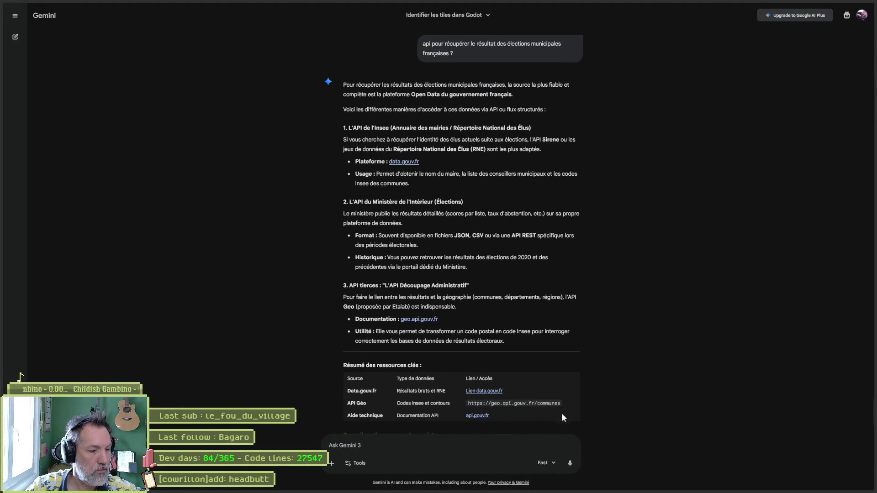
- Ask Gemini where in the Godot tree to modify AnimationTree variables, then minimize it
{"action": "type", "text": "pour "}
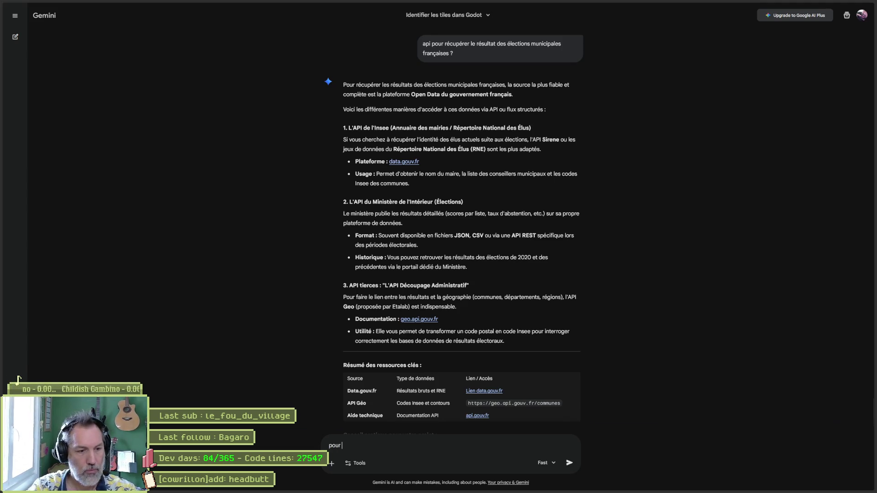
{"action": "type", "text": "modifier les variables "}
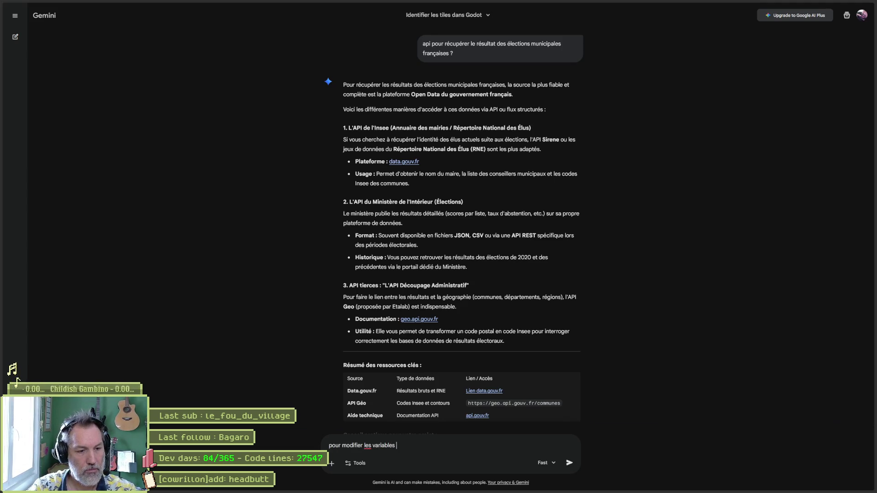
{"action": "type", "text": "de mon animationtree"}
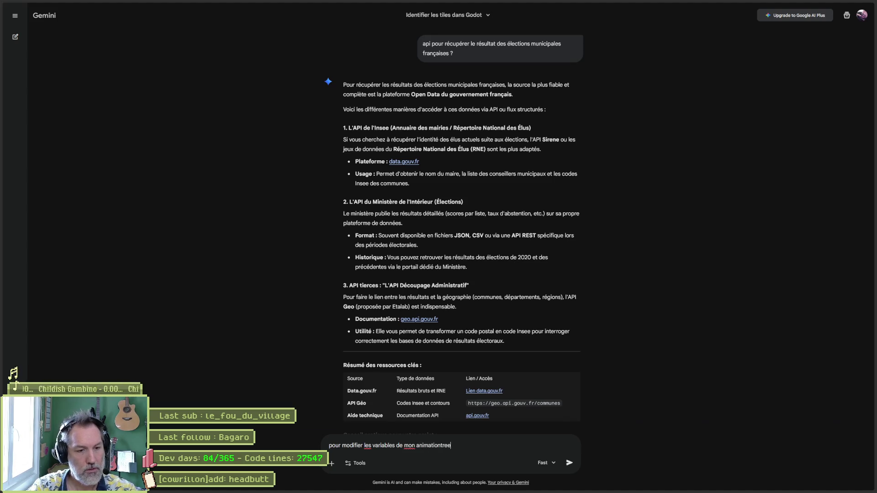
{"action": "key", "text": "alt+Tab"}
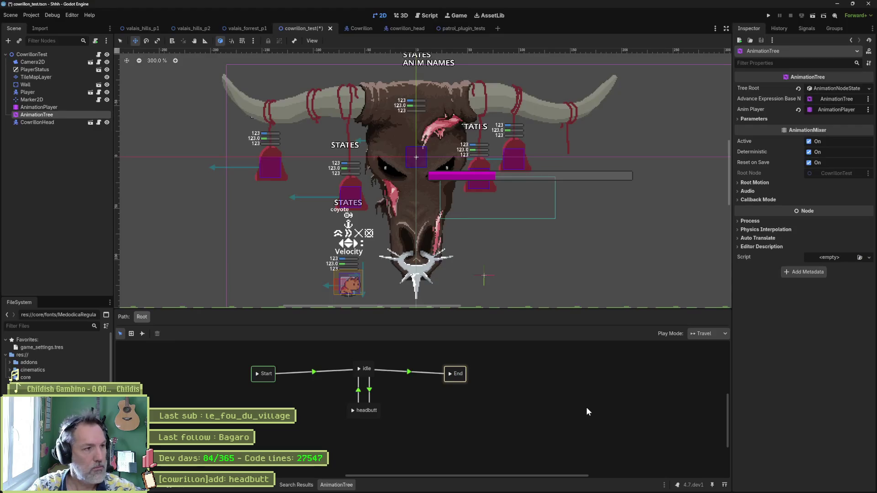
{"action": "key", "text": "alt+Tab"}
{"action": "type", "text": ", qui est le mieux place dans mon a"}
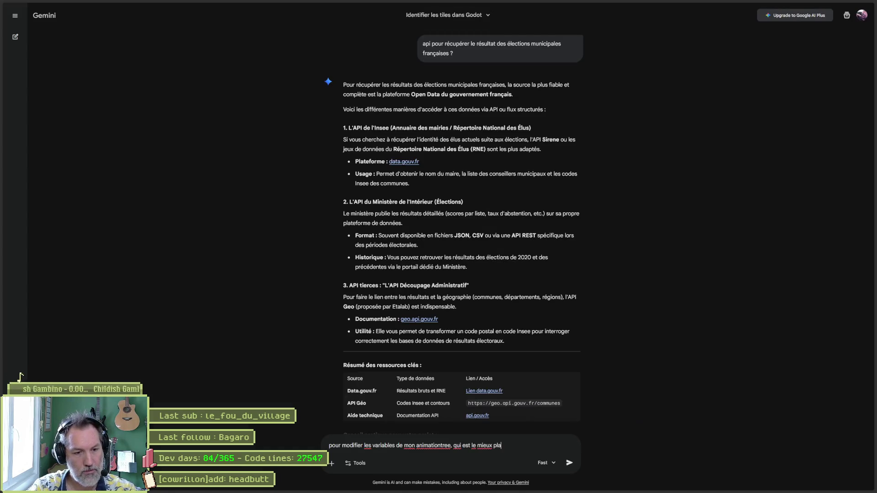
{"action": "type", "text": "rbre godot"}
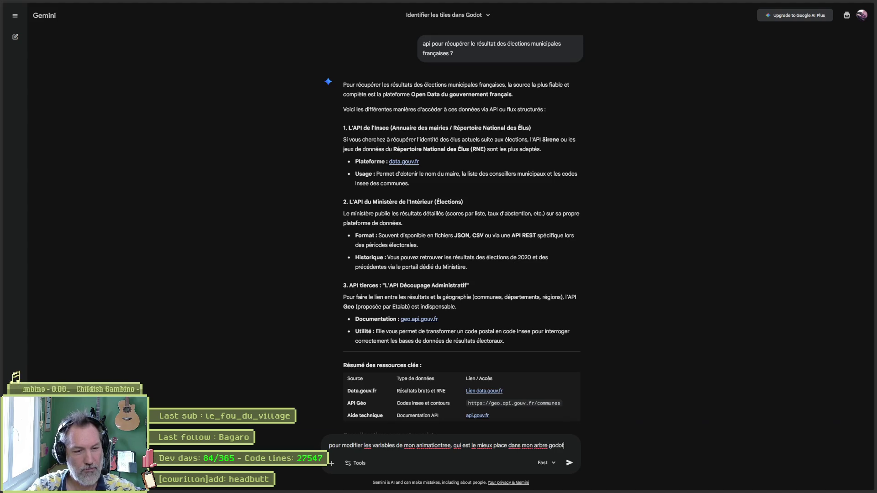
{"action": "key", "text": "Return"}
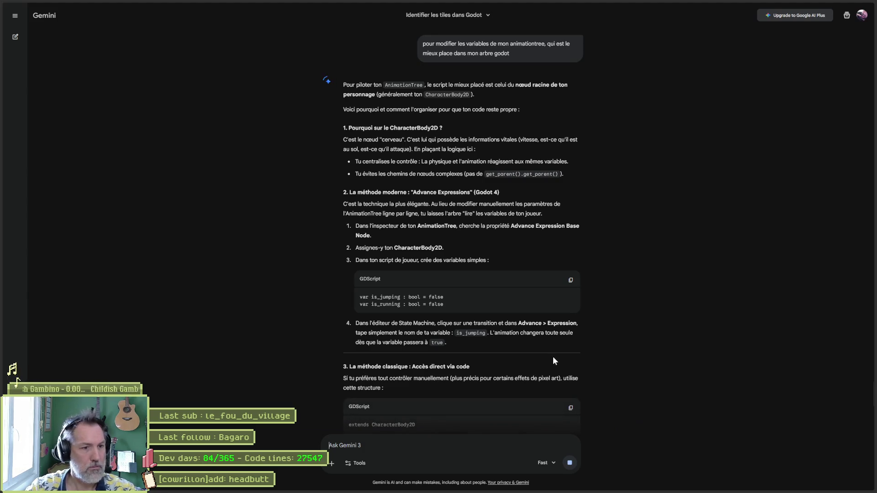
{"action": "left_click", "coordinate": [838, 6]}
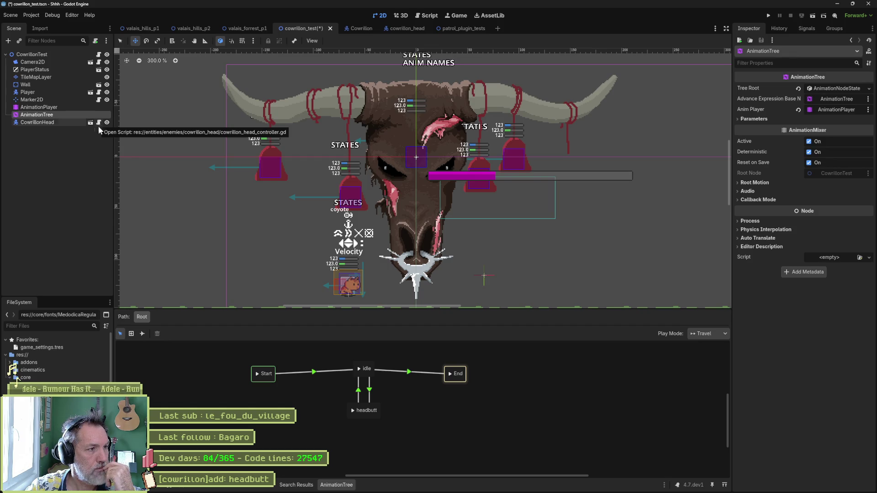
- Add a Node2D child under the CowrillonTest root node
{"action": "left_click", "coordinate": [48, 138]}
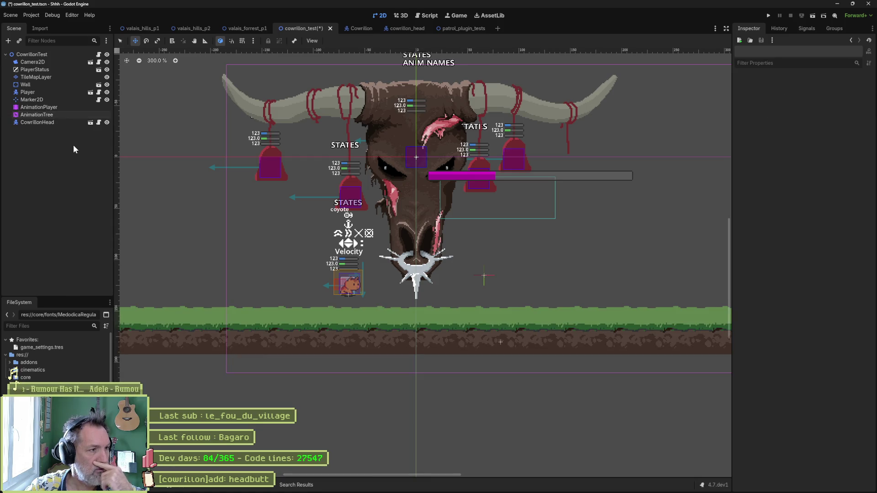
{"action": "left_click", "coordinate": [34, 56]}
{"action": "key", "text": "ctrl+a"}
{"action": "type", "text": "node"}
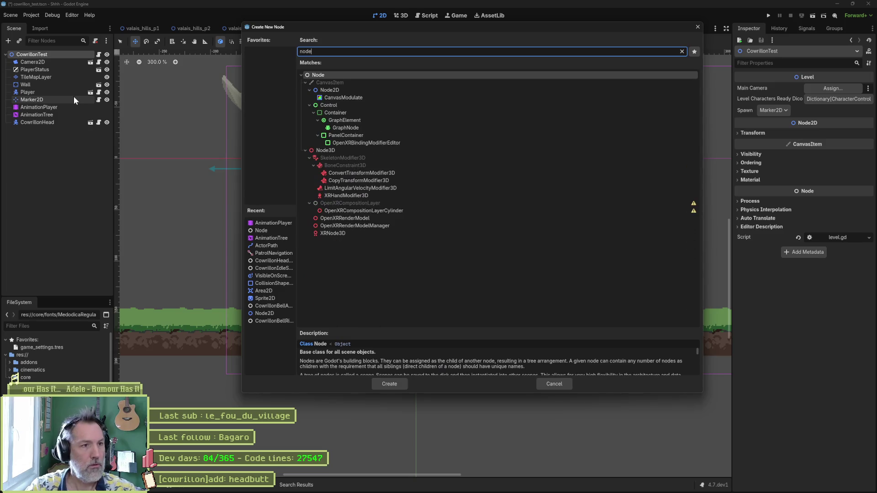
{"action": "key", "text": "Down"}
{"action": "key", "text": "Down"}
{"action": "key", "text": "Up"}
{"action": "key", "text": "Down"}
{"action": "key", "text": "Return"}
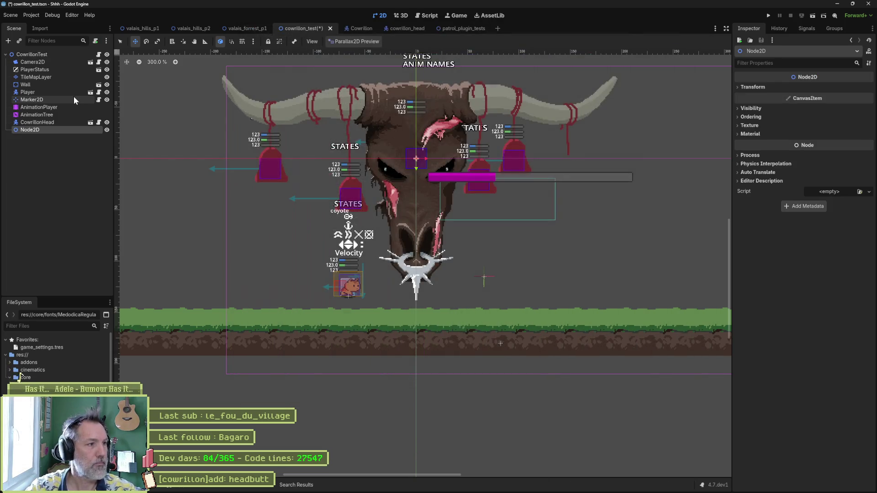
- Rename the new Node2D to CowrillonRoot and start attaching a script to it
{"action": "type", "text": "Corw"}
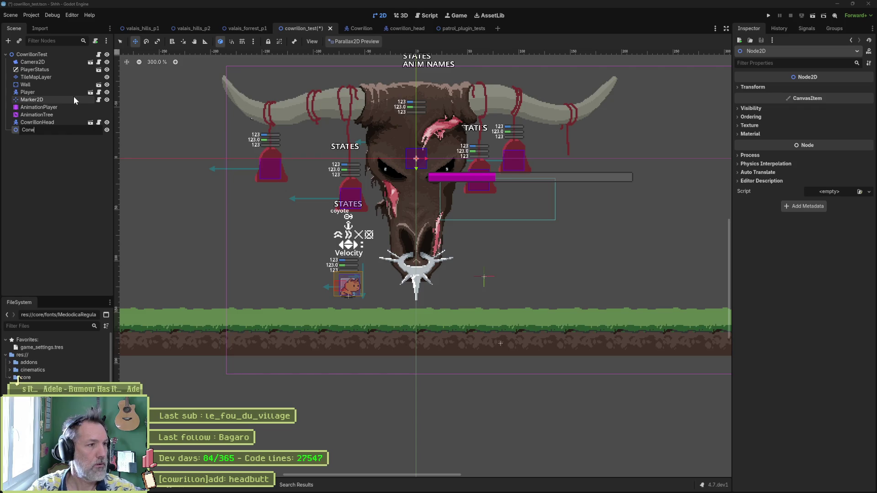
{"action": "key", "text": "BackSpace"}
{"action": "type", "text": "wrillonRoot"}
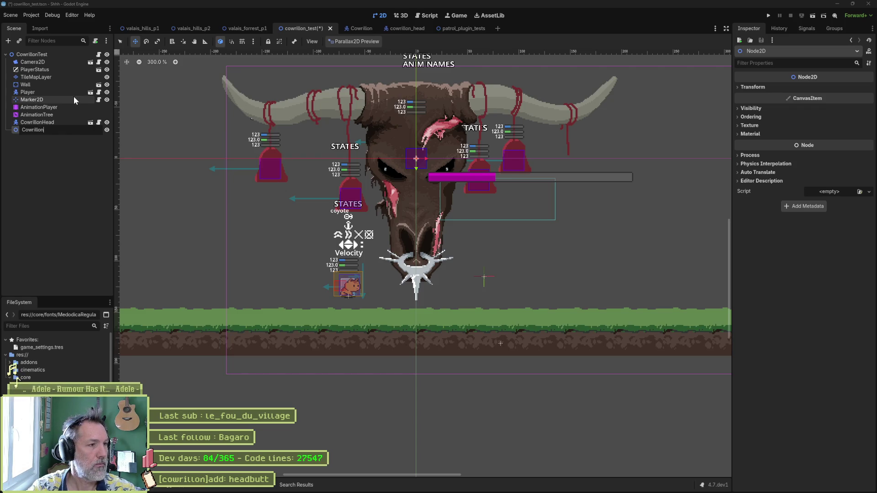
{"action": "key", "text": "Return"}
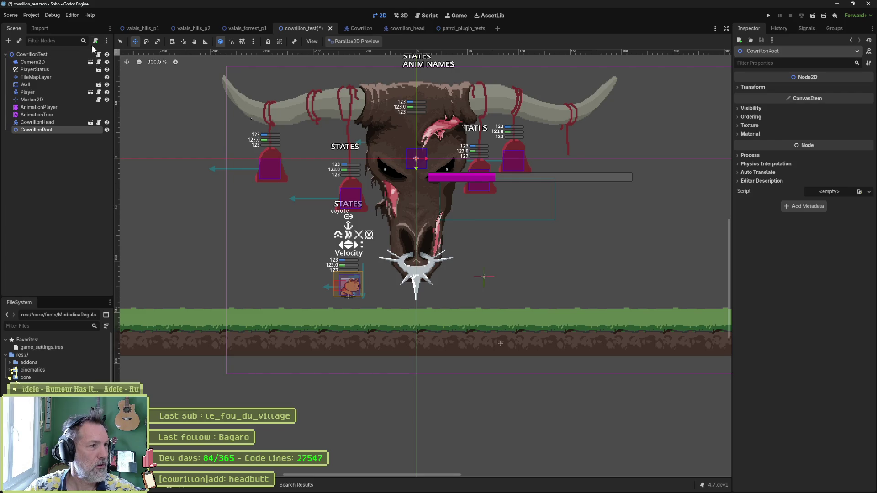
{"action": "left_click", "coordinate": [95, 41]}
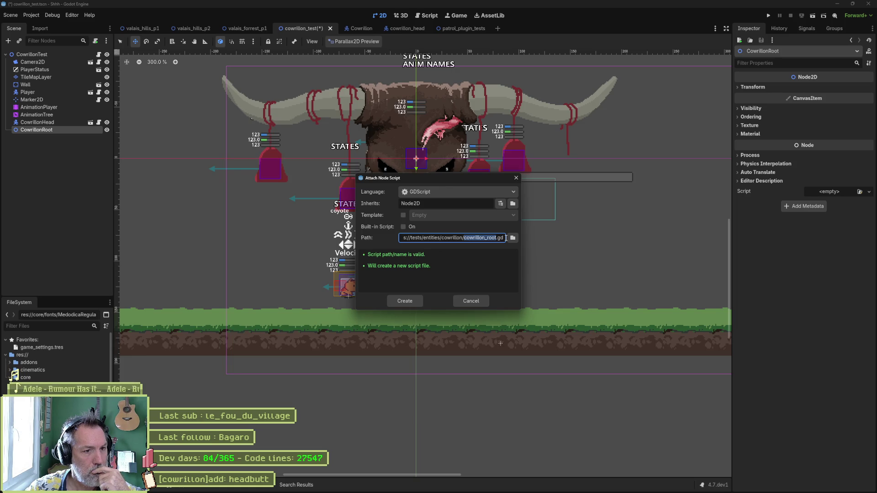
- Create cowrillon_root.gd and declare class_name CowrillonRoot above the extends line
{"action": "left_click", "coordinate": [410, 302]}
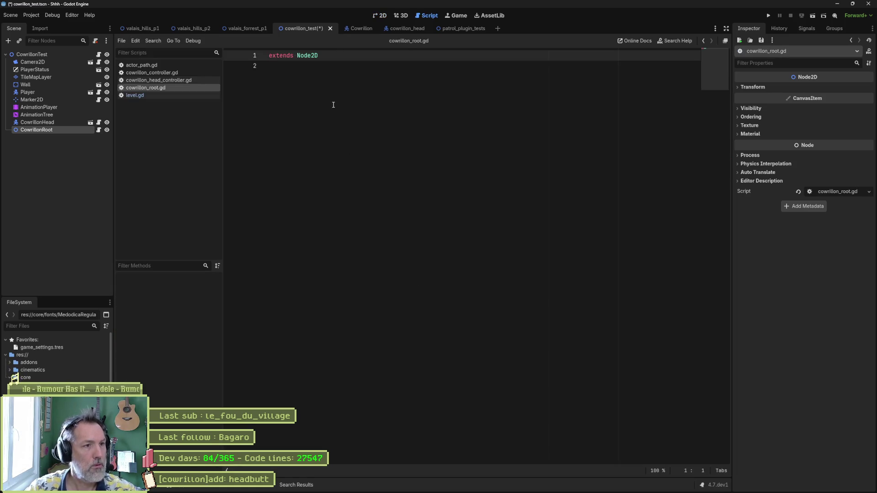
{"action": "key", "text": "Return"}
{"action": "key", "text": "Up"}
{"action": "type", "text": "class_n"}
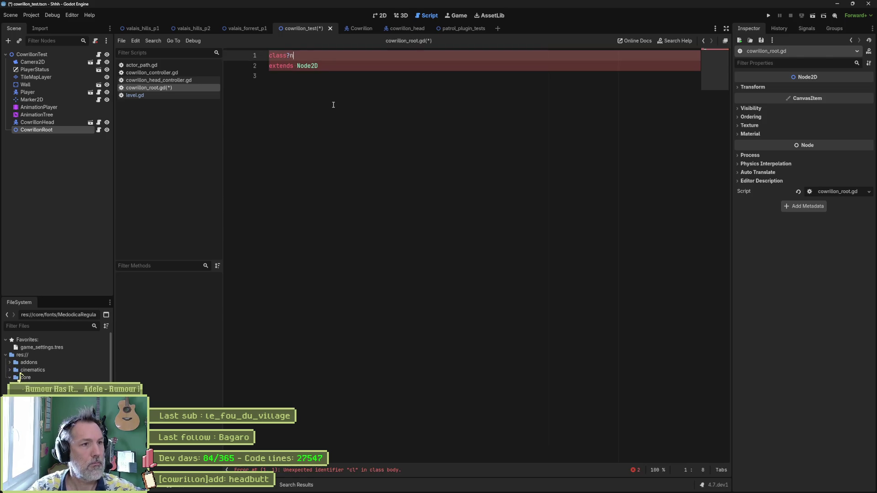
{"action": "type", "text": "ame CowrillonRoot"}
{"action": "key", "text": "Down"}
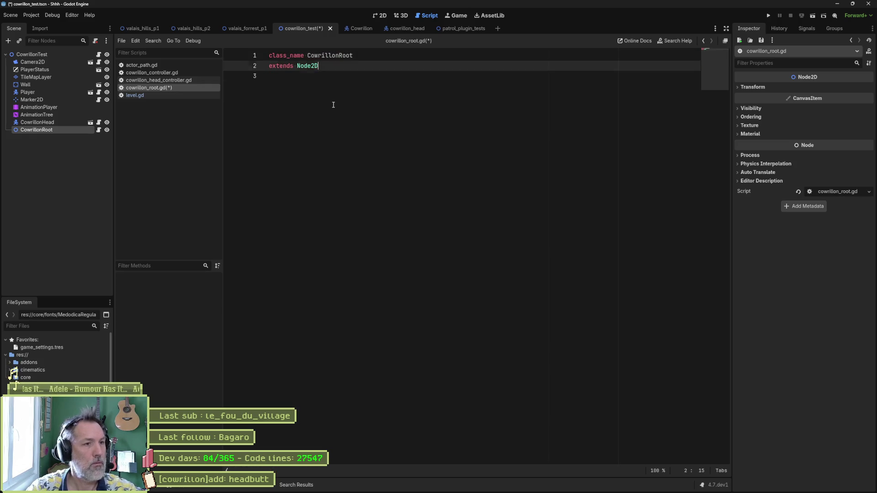
{"action": "key", "text": "Down"}
{"action": "key", "text": "Return"}
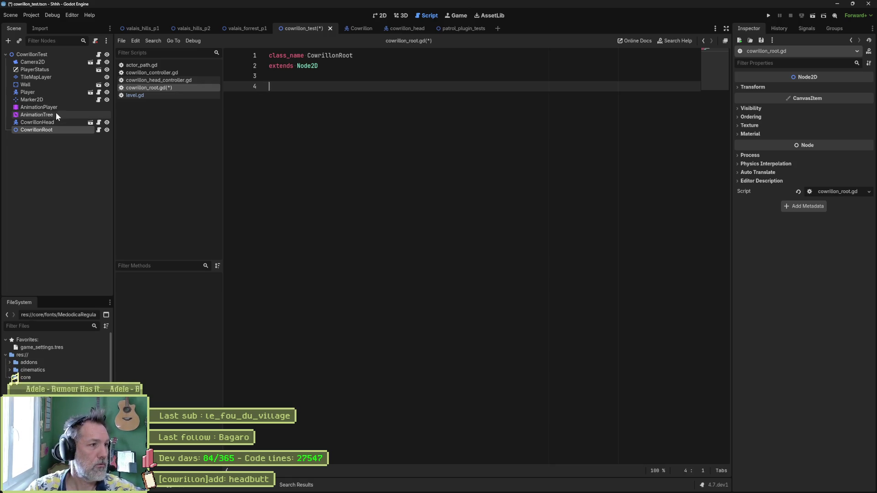
{"action": "left_click", "coordinate": [41, 108]}
{"action": "left_click_drag", "start_coordinate": [37, 114], "coordinate": [317, 87]}
{"action": "key", "text": "Return"}
{"action": "key", "text": "Return"}
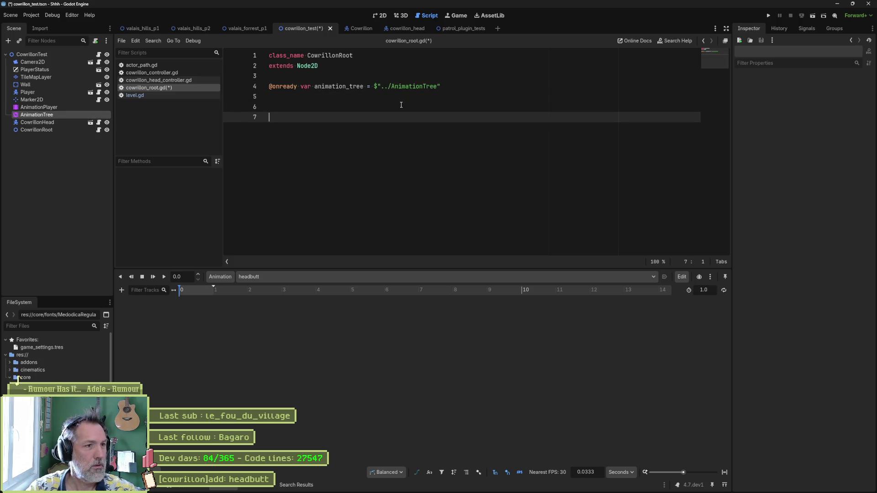
{"action": "key", "text": "Up"}
{"action": "key", "text": "Up"}
{"action": "key", "text": "Up"}
{"action": "key", "text": "Return"}
{"action": "key", "text": "Down"}
{"action": "key", "text": "Down"}
{"action": "key", "text": "Down"}
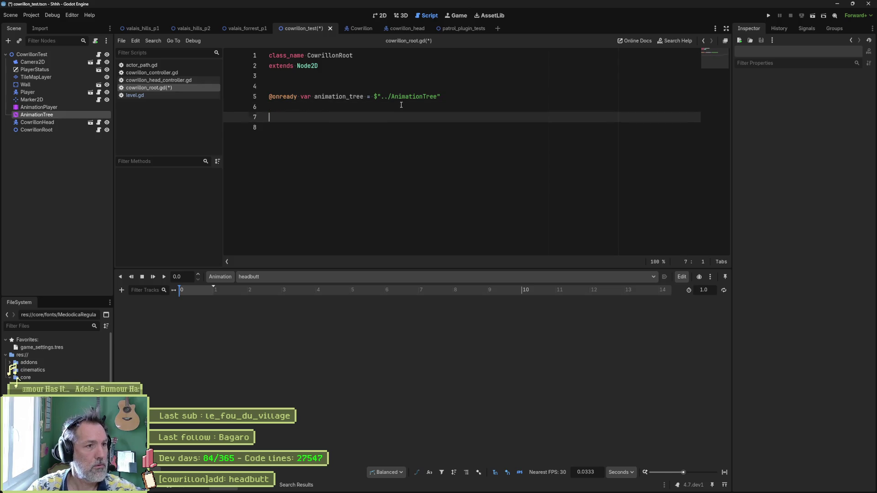
{"action": "key", "text": "Return"}
{"action": "key", "text": "Up"}
{"action": "key", "text": "Up"}
{"action": "key", "text": "Up"}
{"action": "key", "text": "Return"}
{"action": "key", "text": "Down"}
{"action": "key", "text": "Down"}
{"action": "key", "text": "Down"}
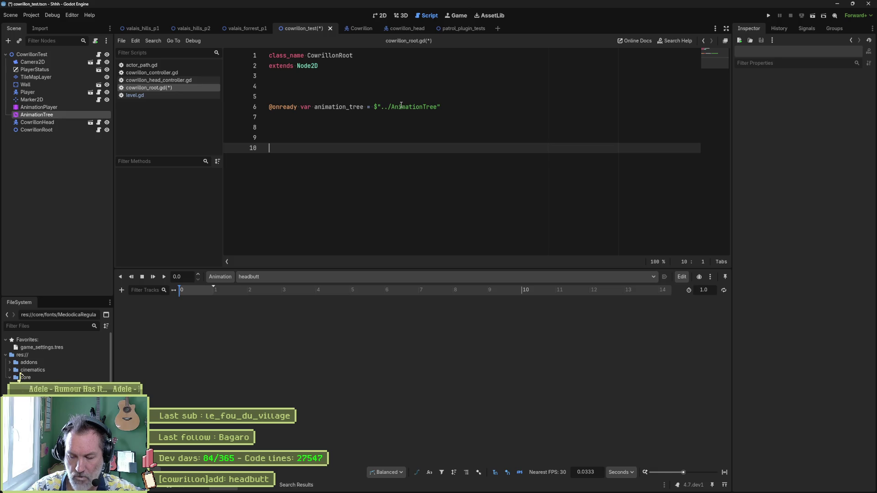
- Add a func _ready(): function to cowrillon_root.gd and save the script
{"action": "type", "text": "_"}
{"action": "type", "text": "und c"}
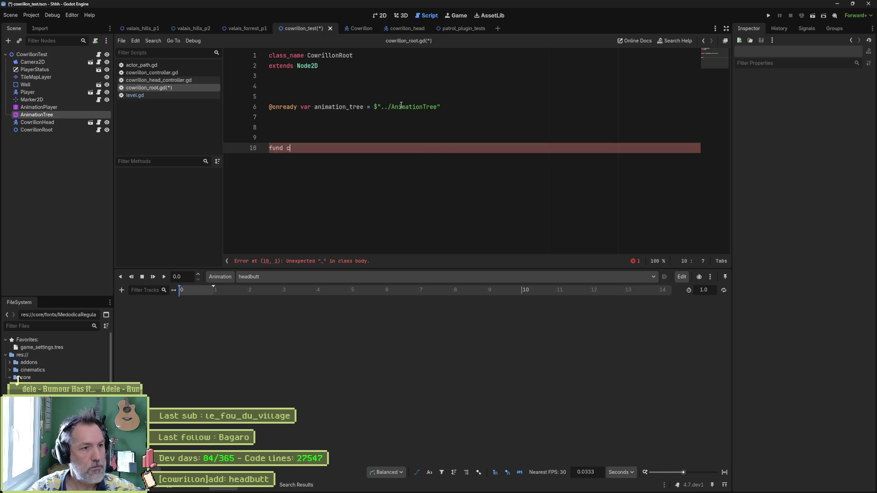
{"action": "key", "text": "BackSpace"}
{"action": "type", "text": "_re"}
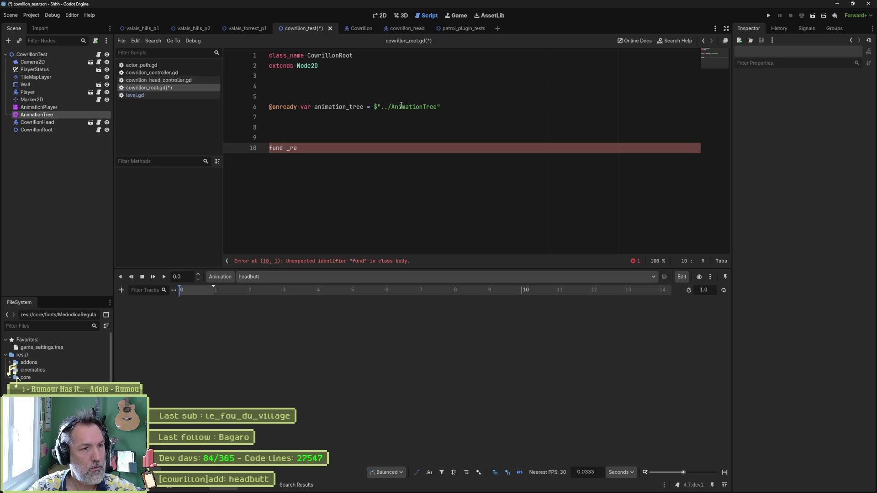
{"action": "key", "text": "BackSpace"}
{"action": "key", "text": "BackSpace"}
{"action": "key", "text": "BackSpace"}
{"action": "type", "text": "c _re"}
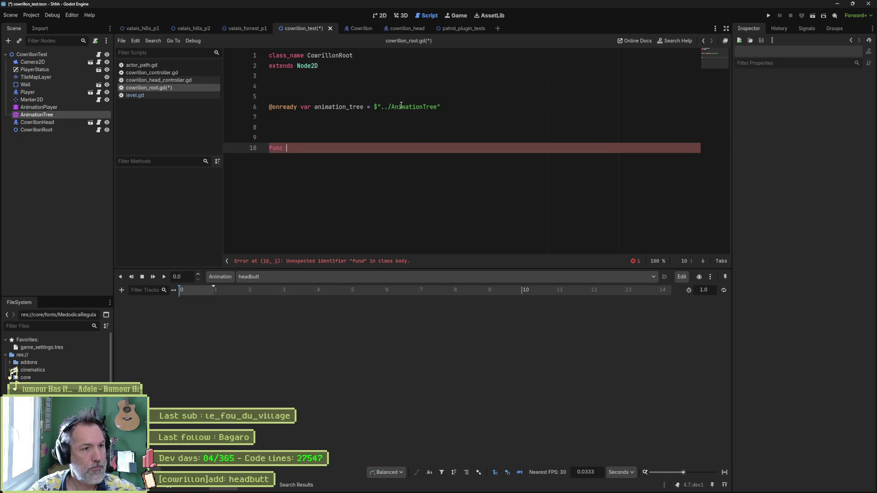
{"action": "key", "text": "Return"}
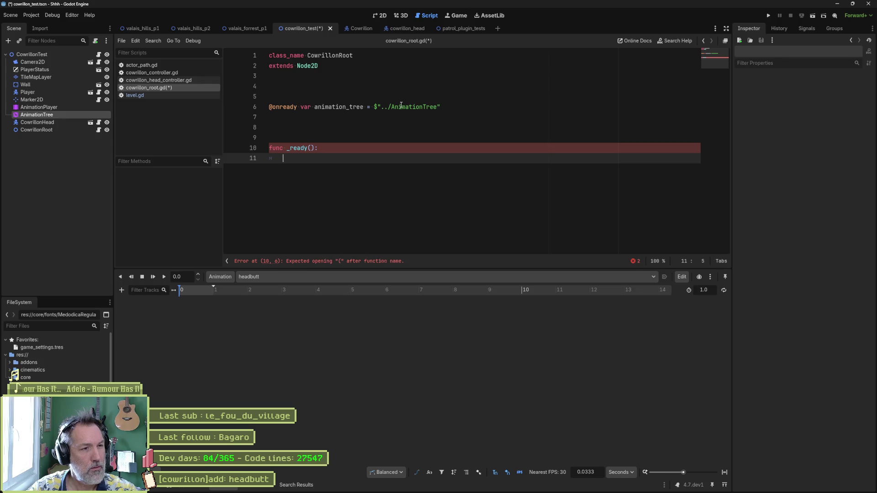
{"action": "key", "text": "End"}
{"action": "key", "text": "Return"}
{"action": "key", "text": "ctrl+s"}
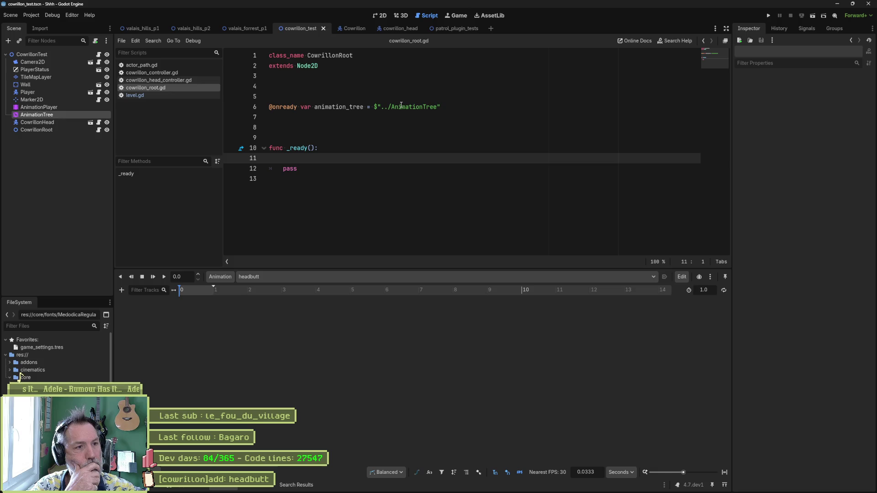
- Start _ready with animation_tree.advance_expression_base_node and open that property's AnimationTree help
{"action": "key", "text": "Tab"}
{"action": "type", "text": "ani"}
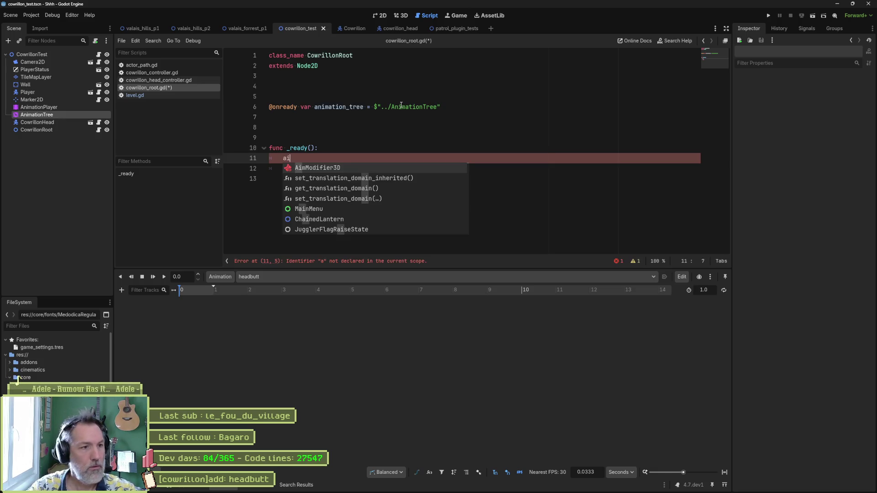
{"action": "key", "text": "BackSpace"}
{"action": "type", "text": "n"}
{"action": "key", "text": "Return"}
{"action": "type", "text": "."}
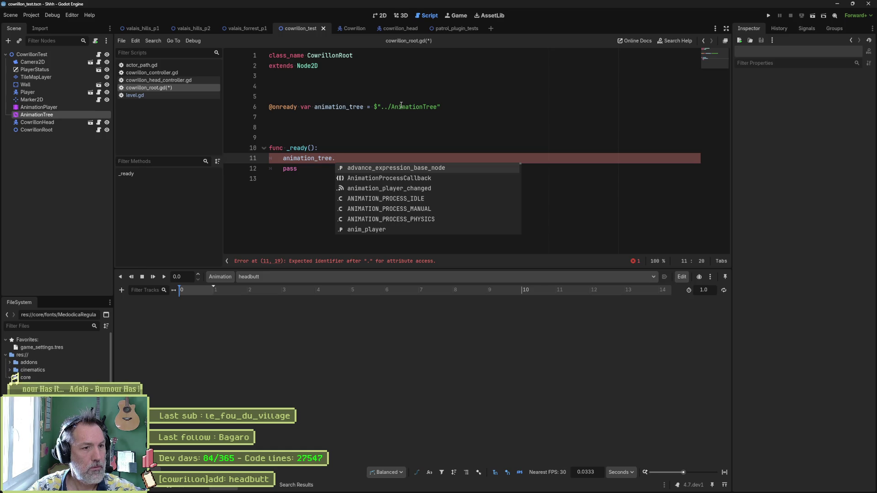
{"action": "key", "text": "Return"}
{"action": "type", "text": "."}
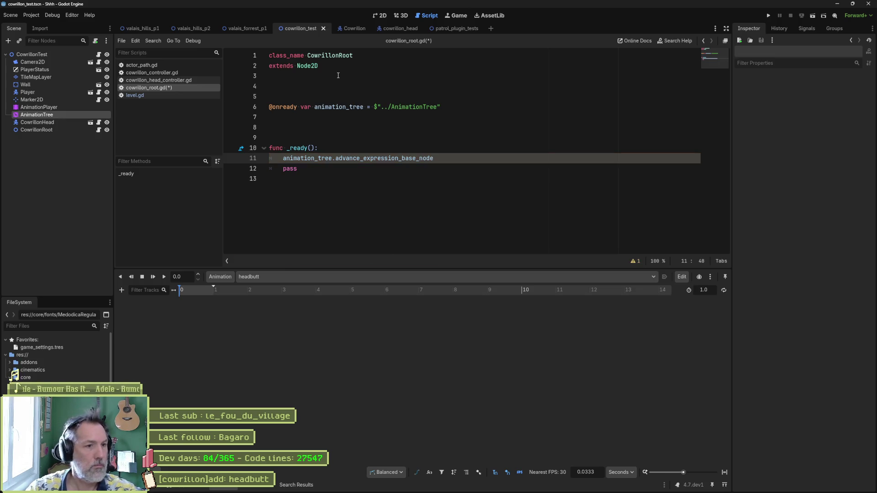
{"action": "left_click", "coordinate": [379, 158], "text": "ctrl"}
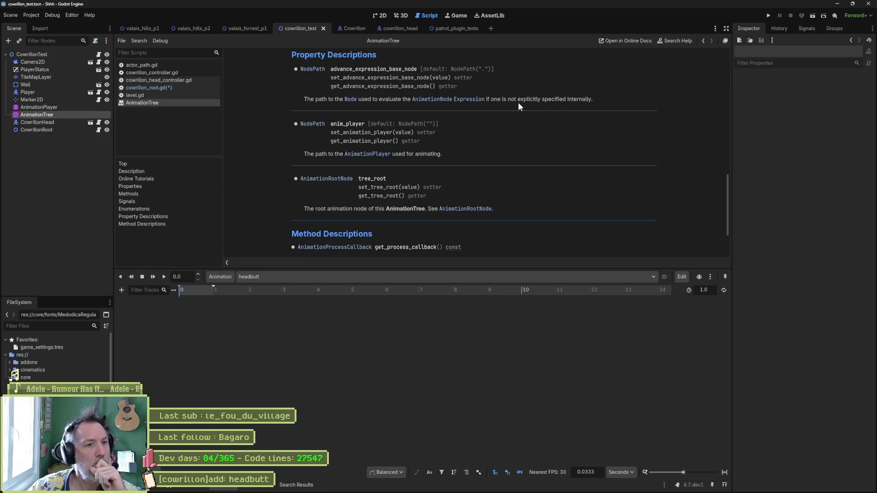
- Scroll the AnimationTree reference down to Method Descriptions, then close the help page
{"action": "scroll", "coordinate": [380, 202], "scroll_direction": "down", "scroll_amount": 1}
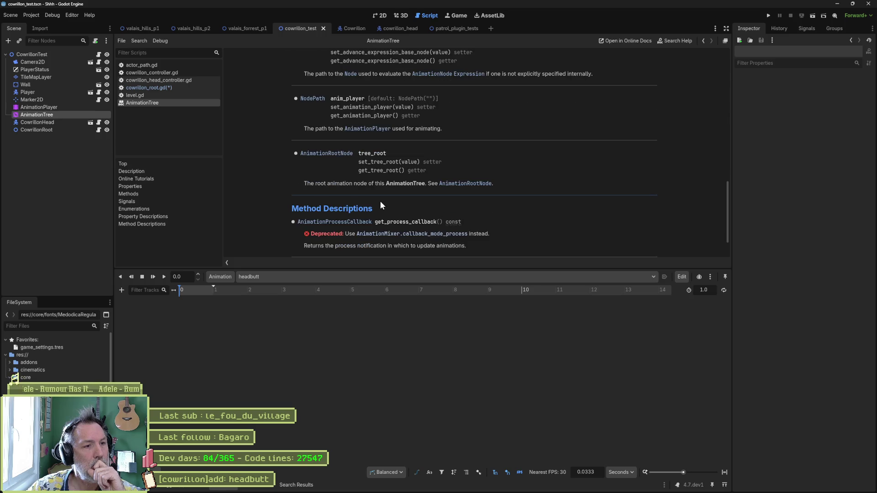
{"action": "scroll", "coordinate": [381, 204], "scroll_direction": "down", "scroll_amount": 2}
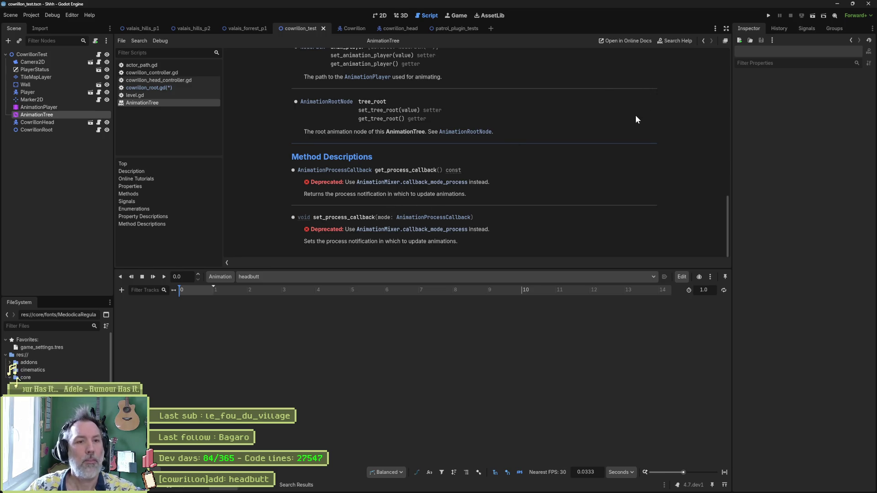
{"action": "key", "text": "ctrl+w"}
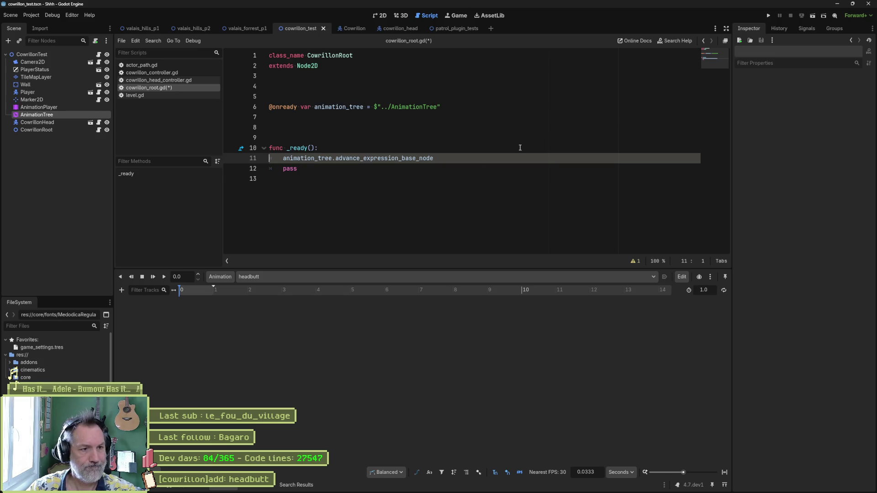
- Make line 11 read var xp = animation_tree.advance_expression_base_node and begin an xp line below
{"action": "type", "text": "."}
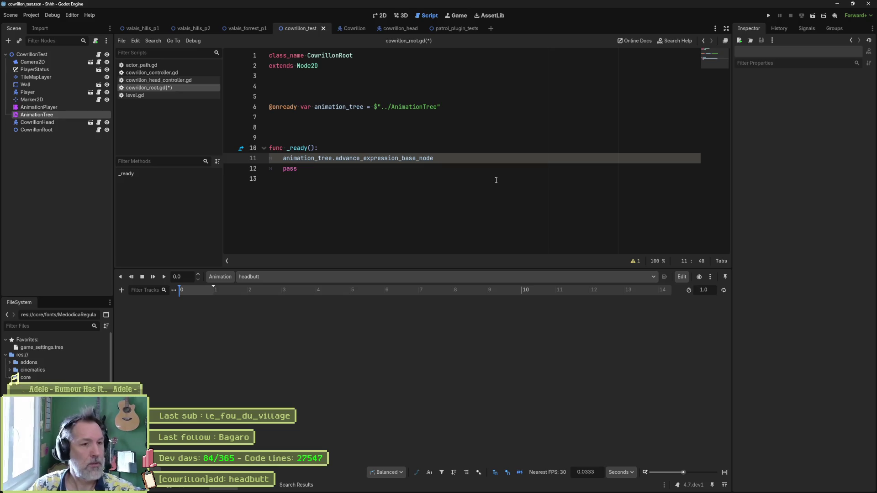
{"action": "type", "text": "var "}
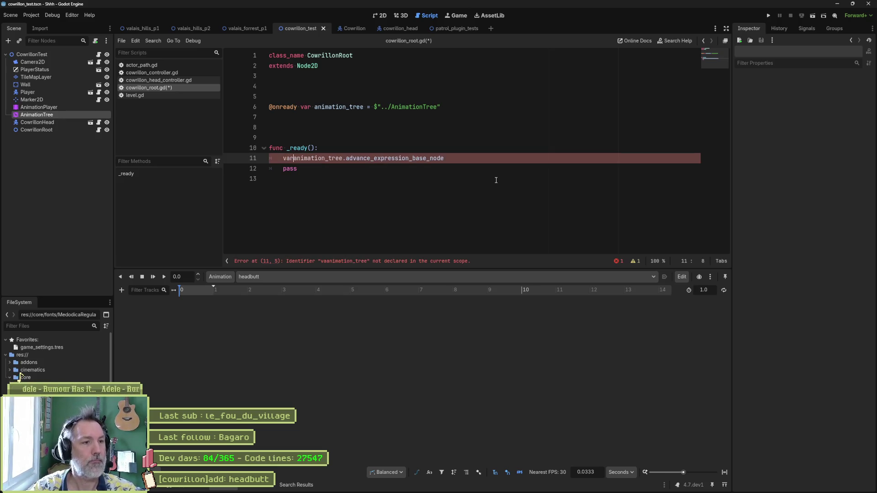
{"action": "type", "text": "xp "}
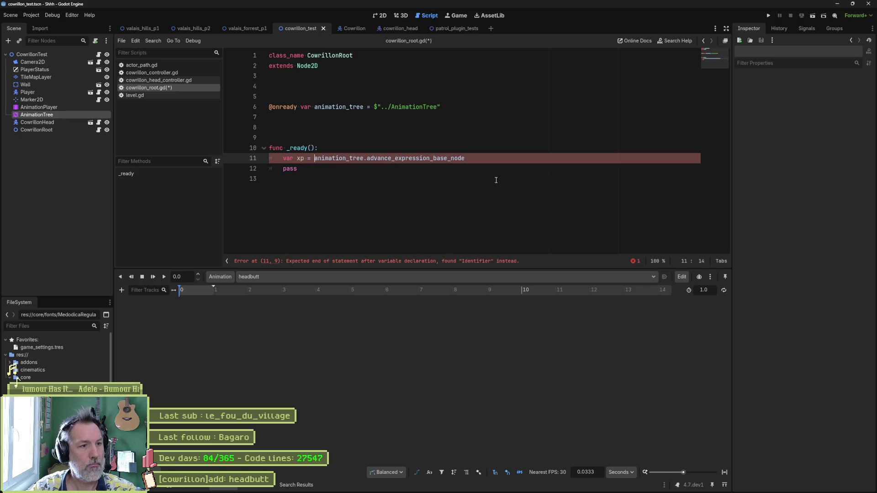
{"action": "type", "text": "="}
{"action": "key", "text": "End"}
{"action": "key", "text": "Return"}
{"action": "type", "text": "xp."}
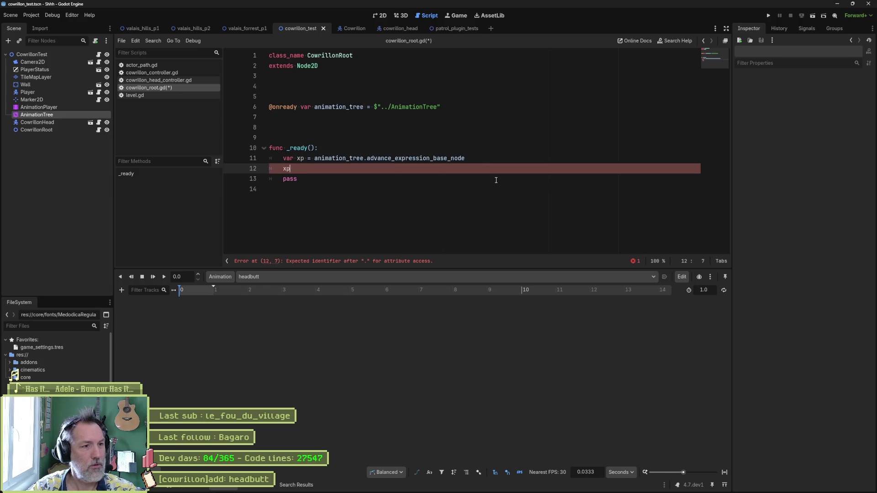
{"action": "key", "text": "BackSpace"}
{"action": "key", "text": "BackSpace"}
{"action": "type", "text": "p"}
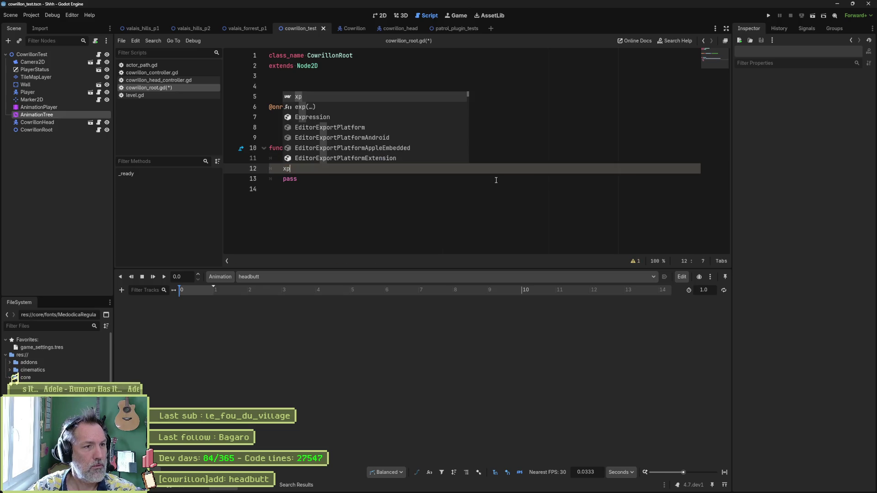
{"action": "key", "text": "Down"}
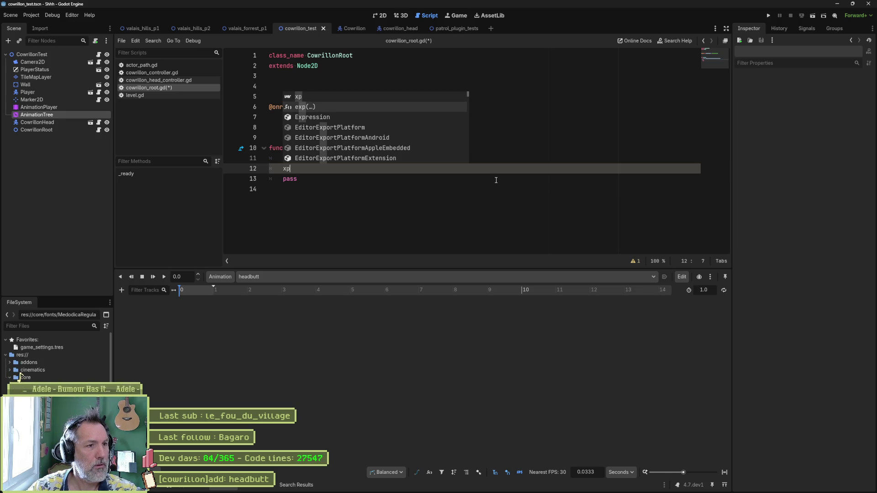
{"action": "key", "text": "Escape"}
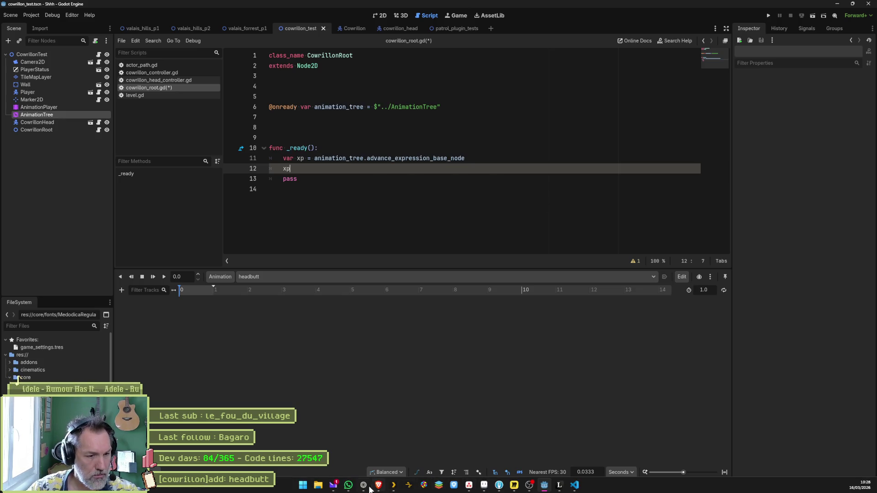
{"action": "left_click", "coordinate": [372, 488]}
- Open the Using AnimationTree docs and read its Evaluating expressions section in a new tab
{"action": "mouse_move", "coordinate": [48, 59]}
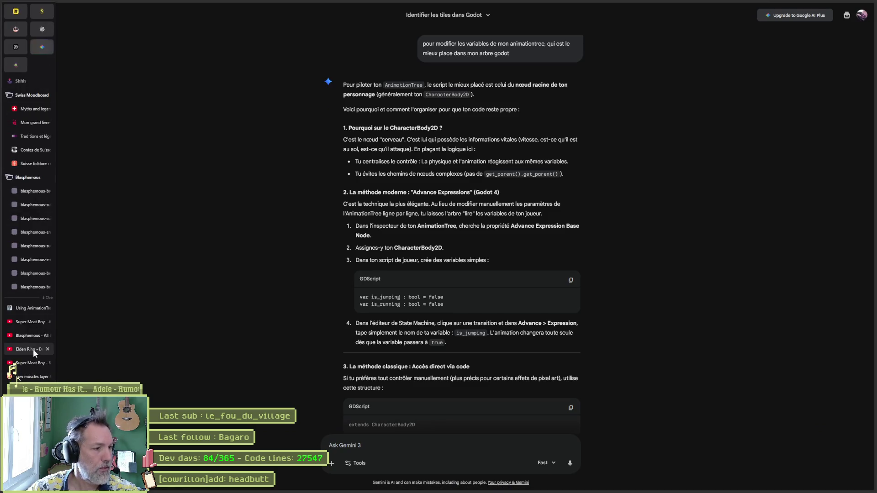
{"action": "left_click", "coordinate": [26, 307]}
{"action": "scroll", "coordinate": [587, 272], "scroll_direction": "down", "scroll_amount": 8}
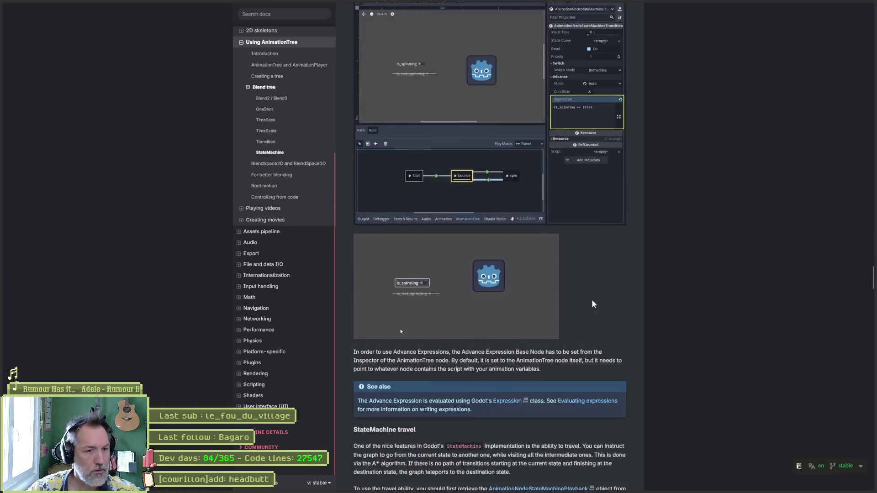
{"action": "scroll", "coordinate": [593, 304], "scroll_direction": "down", "scroll_amount": 5}
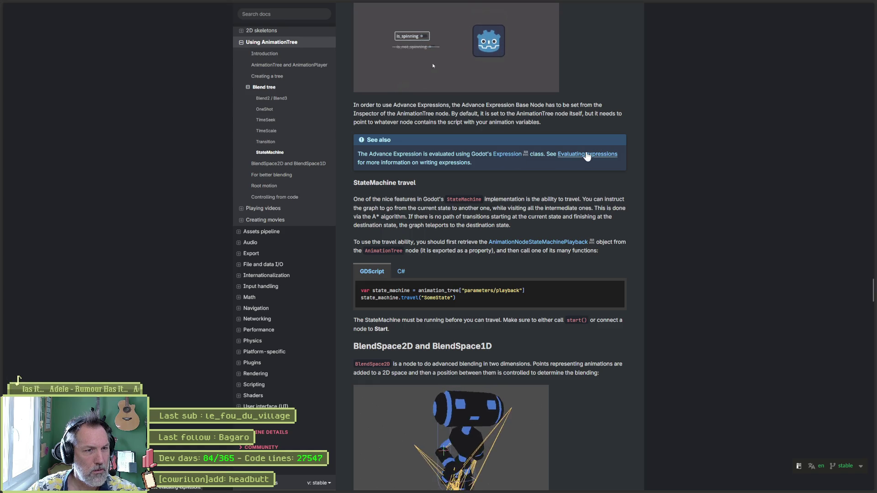
{"action": "middle_click", "coordinate": [587, 154]}
{"action": "left_click", "coordinate": [33, 322]}
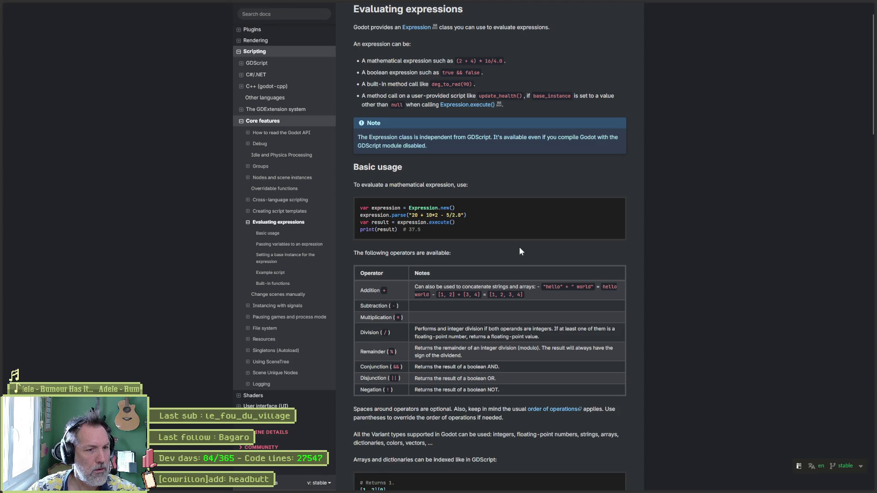
{"action": "scroll", "coordinate": [599, 257], "scroll_direction": "down", "scroll_amount": 5}
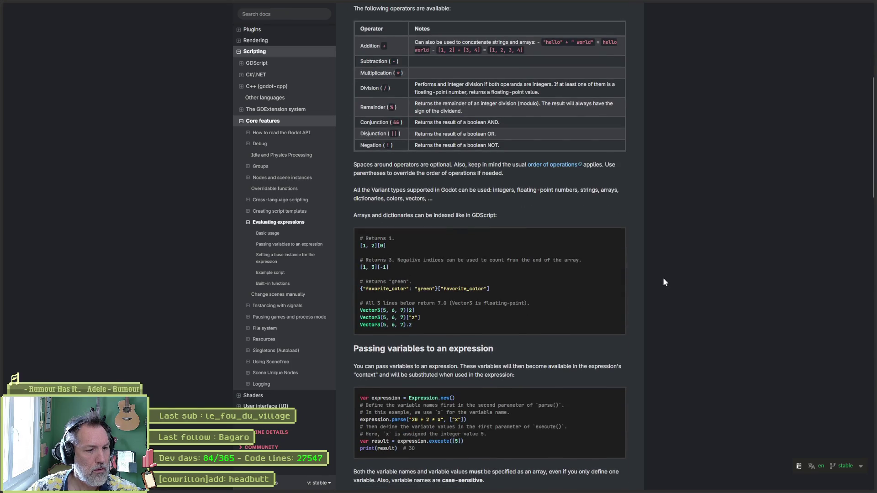
{"action": "scroll", "coordinate": [663, 282], "scroll_direction": "down", "scroll_amount": 4}
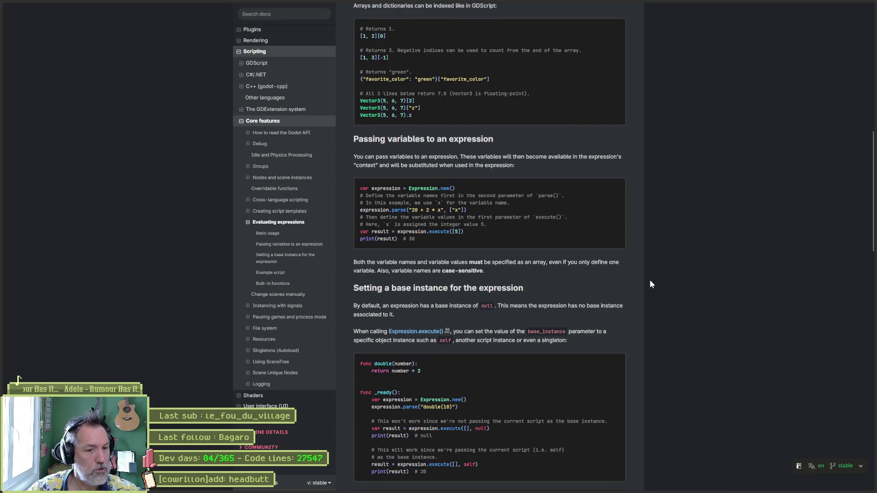
{"action": "scroll", "coordinate": [650, 282], "scroll_direction": "down", "scroll_amount": 5}
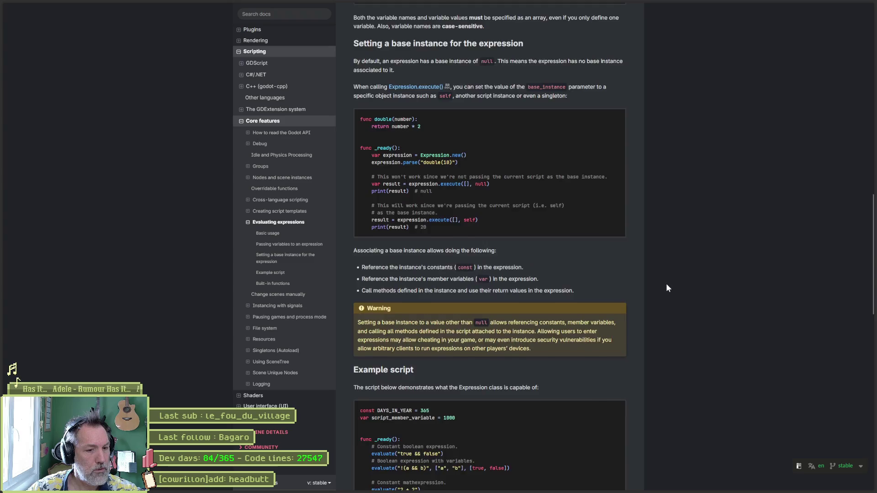
{"action": "scroll", "coordinate": [649, 265], "scroll_direction": "up", "scroll_amount": 6}
- Back on Using AnimationTree, find and select the animation_tree.set("parameters/eye_blend/blend_amount", 1.0) example
{"action": "key", "text": "alt+Left"}
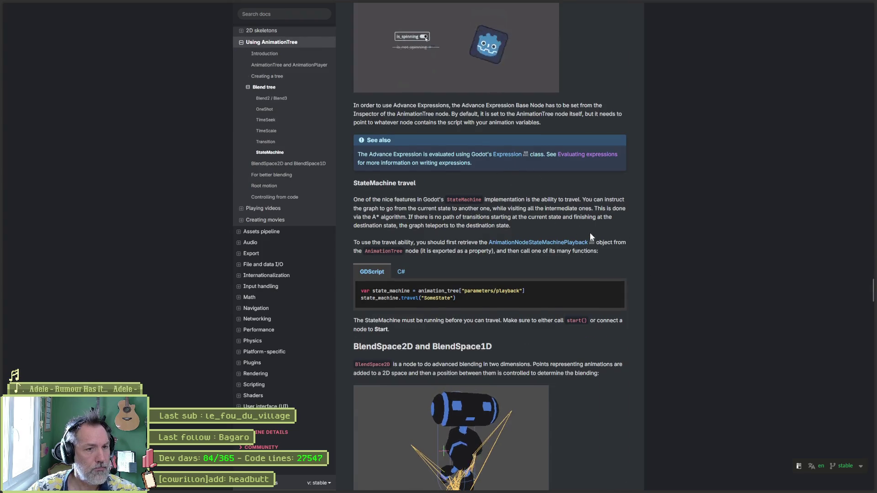
{"action": "scroll", "coordinate": [631, 245], "scroll_direction": "up", "scroll_amount": 10}
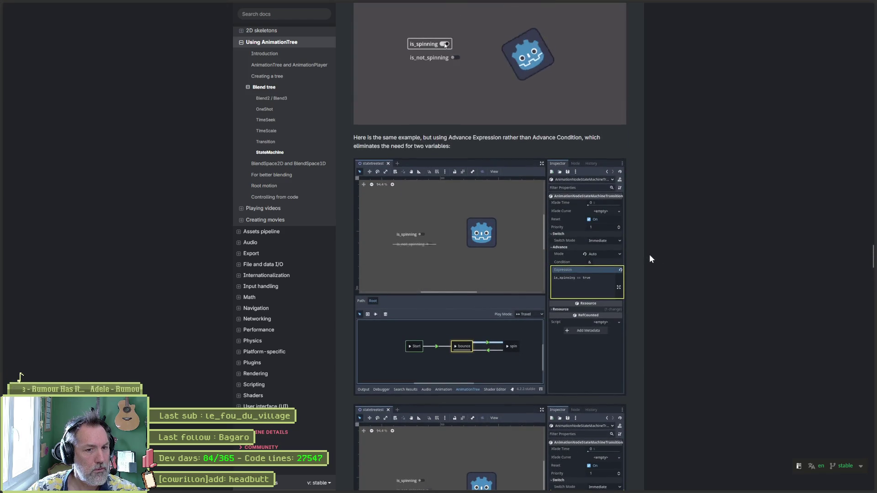
{"action": "scroll", "coordinate": [651, 259], "scroll_direction": "up", "scroll_amount": 5}
{"action": "scroll", "coordinate": [651, 259], "scroll_direction": "up", "scroll_amount": 10}
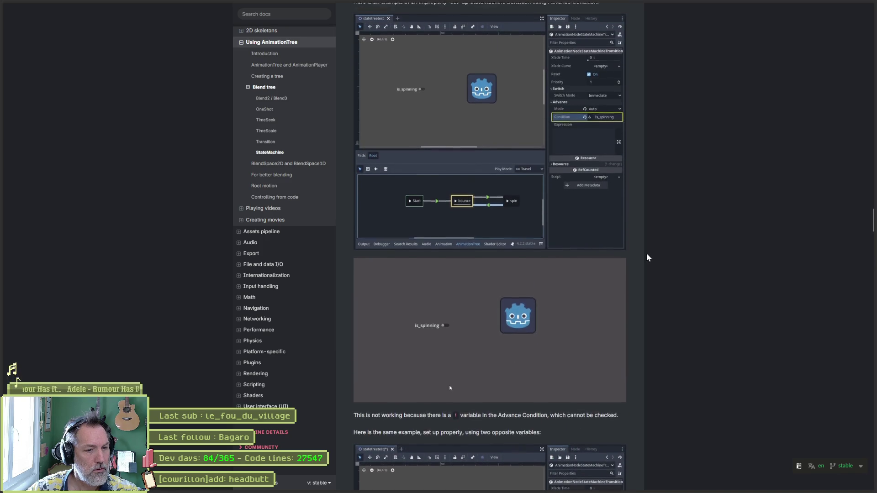
{"action": "scroll", "coordinate": [646, 253], "scroll_direction": "up", "scroll_amount": 5}
{"action": "scroll", "coordinate": [645, 253], "scroll_direction": "up", "scroll_amount": 1}
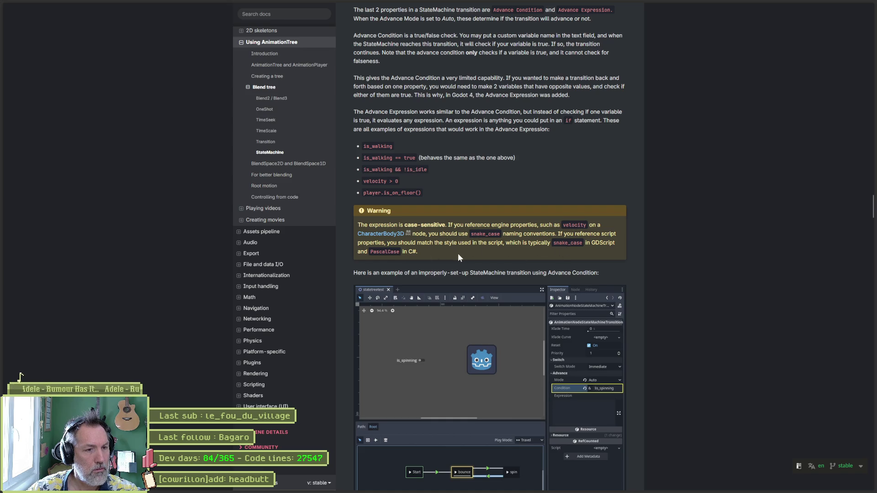
{"action": "scroll", "coordinate": [477, 276], "scroll_direction": "up", "scroll_amount": 3}
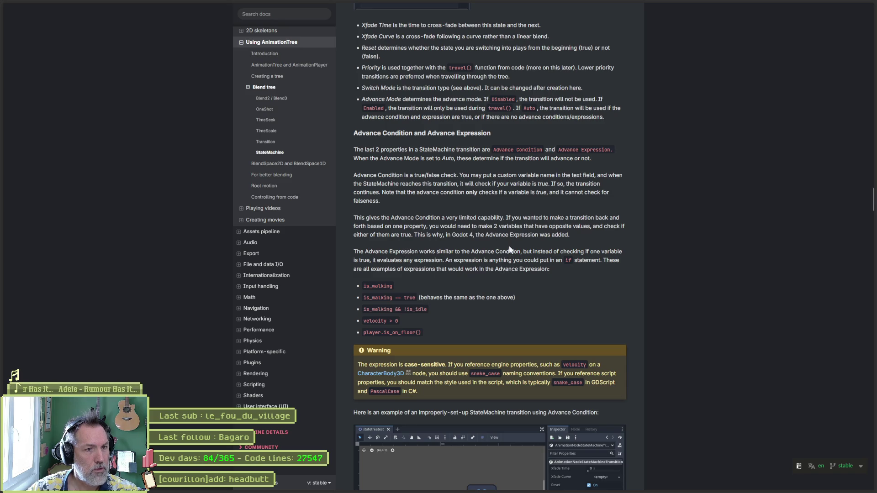
{"action": "scroll", "coordinate": [642, 341], "scroll_direction": "down", "scroll_amount": 20}
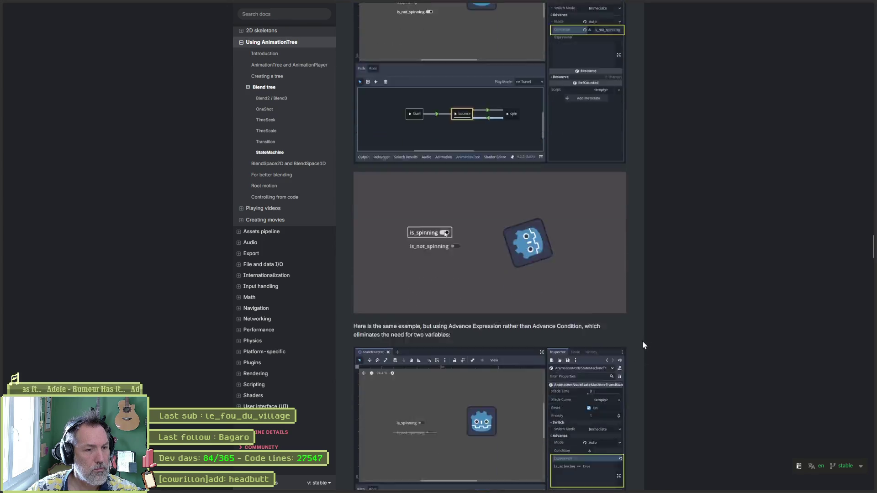
{"action": "scroll", "coordinate": [647, 341], "scroll_direction": "down", "scroll_amount": 6}
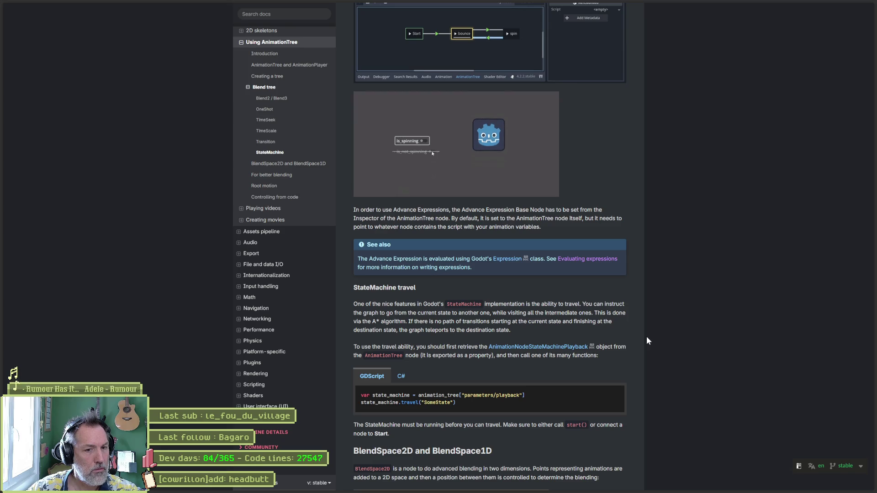
{"action": "scroll", "coordinate": [647, 338], "scroll_direction": "down", "scroll_amount": 4}
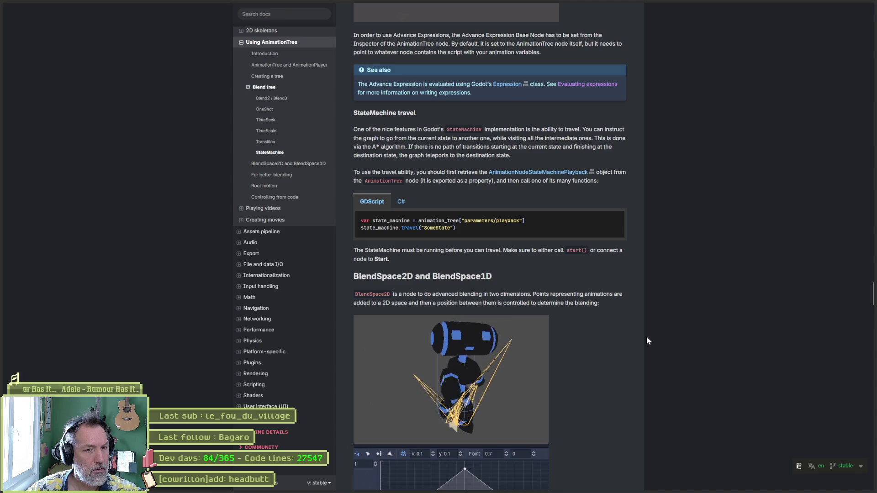
{"action": "scroll", "coordinate": [646, 340], "scroll_direction": "down", "scroll_amount": 15}
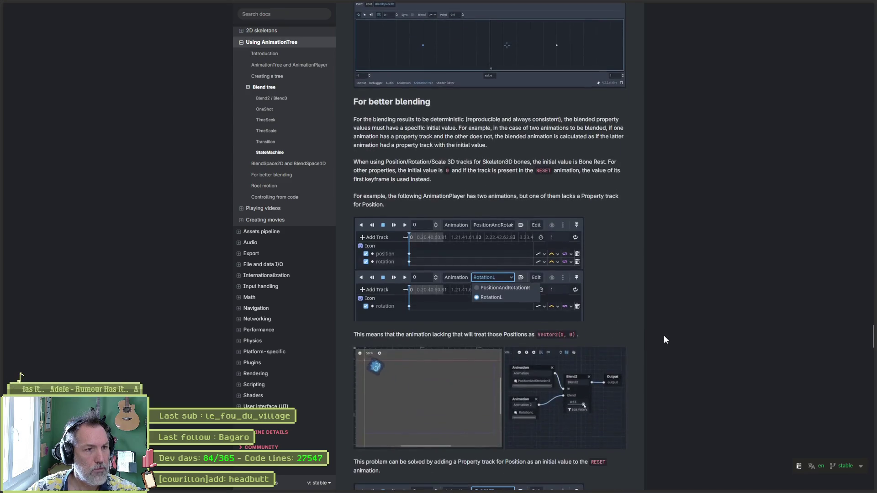
{"action": "scroll", "coordinate": [663, 335], "scroll_direction": "down", "scroll_amount": 15}
{"action": "scroll", "coordinate": [641, 338], "scroll_direction": "down", "scroll_amount": 14}
{"action": "scroll", "coordinate": [648, 343], "scroll_direction": "down", "scroll_amount": 6}
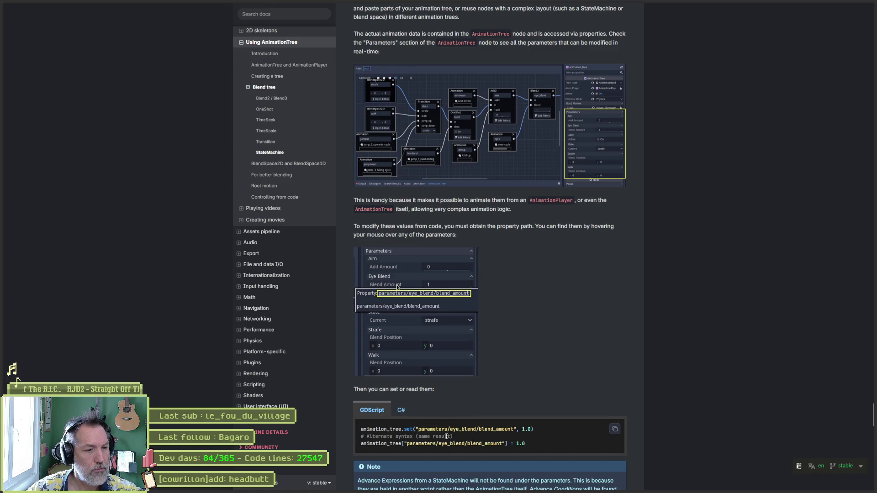
{"action": "scroll", "coordinate": [694, 402], "scroll_direction": "down", "scroll_amount": 3}
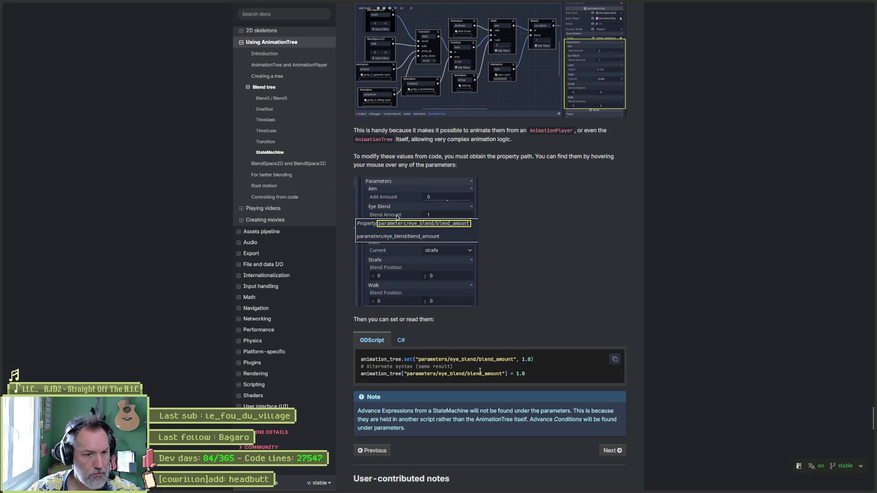
{"action": "triple_click", "coordinate": [360, 361]}
{"action": "key", "text": "ctrl+c"}
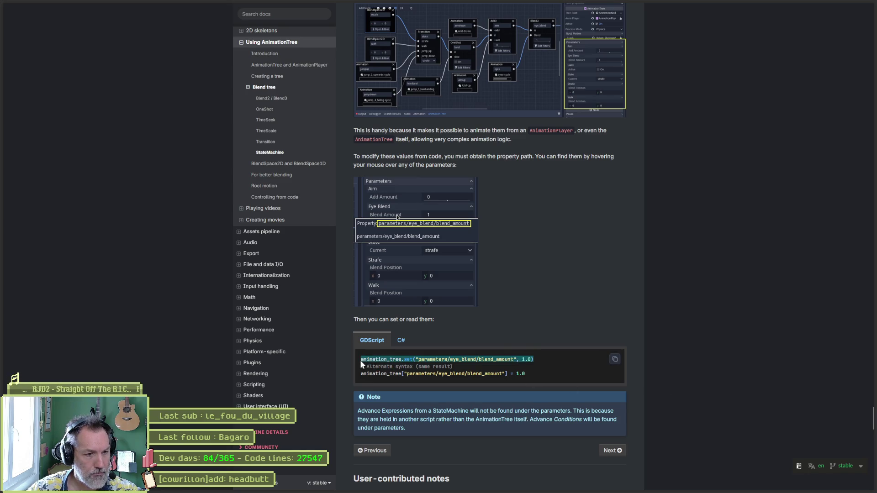
- Replace the xp lines in _ready with the copied animation_tree.set example line
{"action": "key", "text": "alt+Tab"}
{"action": "key", "text": "alt+Tab"}
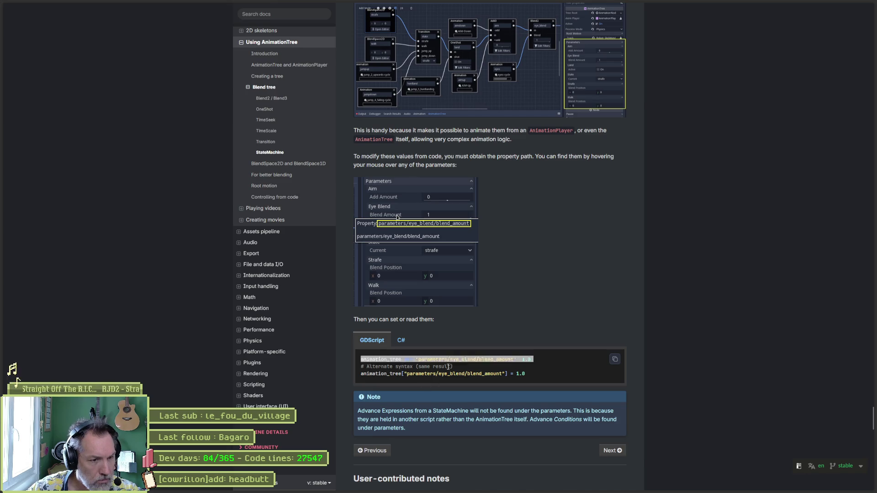
{"action": "key", "text": "alt+Tab"}
{"action": "left_click_drag", "start_coordinate": [356, 167], "coordinate": [361, 152]}
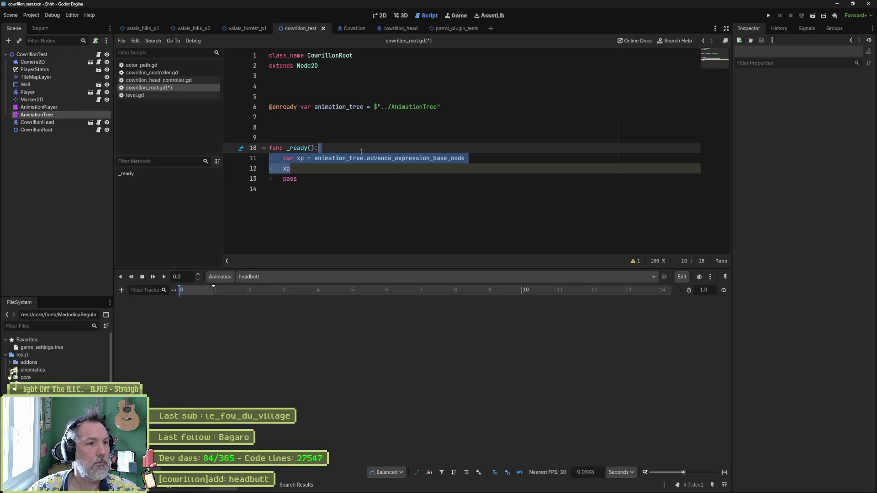
{"action": "key", "text": "Return"}
{"action": "key", "text": "ctrl+v"}
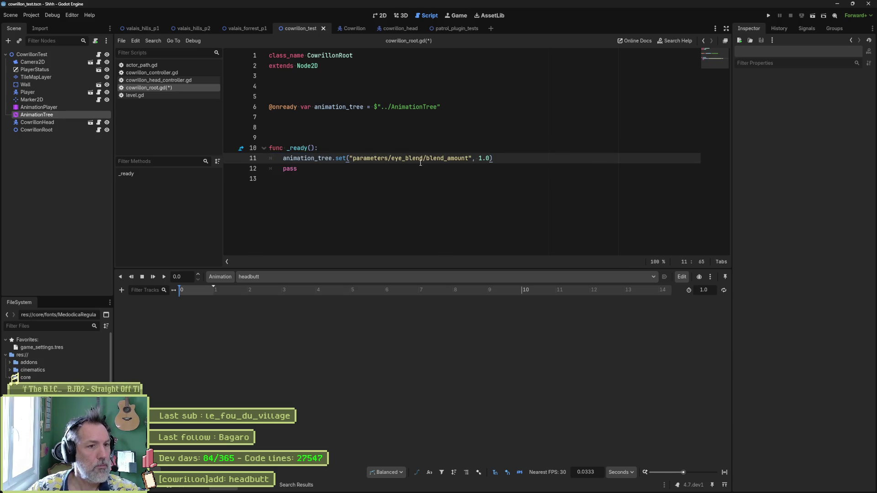
- Change the call to animation_tree.set("parameters/headbutt", true), save, and show the 2D view
{"action": "double_click", "coordinate": [403, 160]}
{"action": "type", "text": "headbutt"}
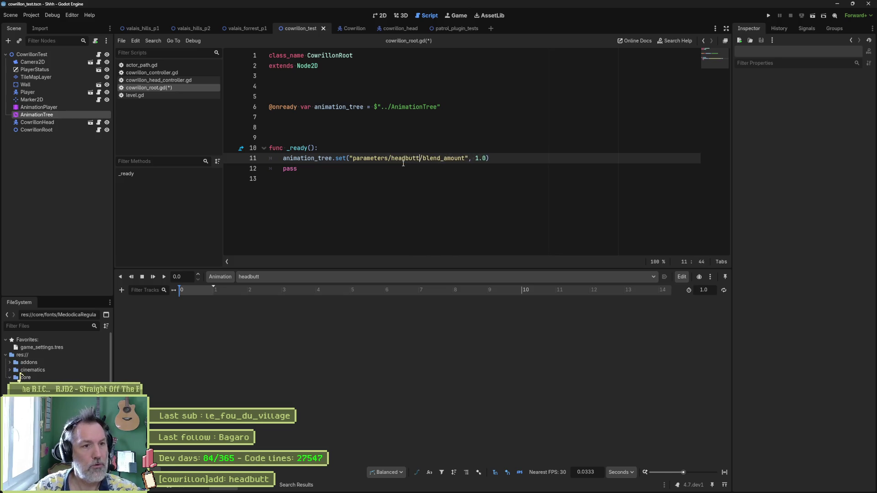
{"action": "key", "text": "ctrl+shift+Right"}
{"action": "key", "text": "Delete"}
{"action": "type", "text": "true"}
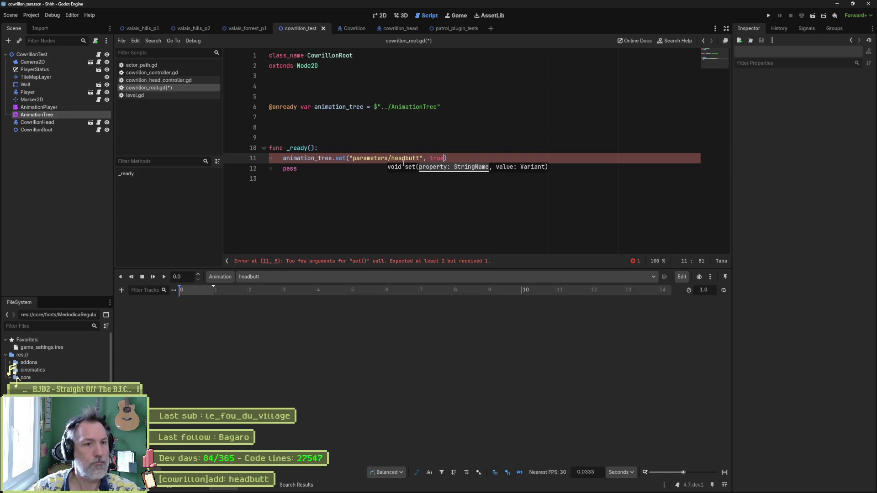
{"action": "left_click", "coordinate": [361, 189]}
{"action": "key", "text": "ctrl+s"}
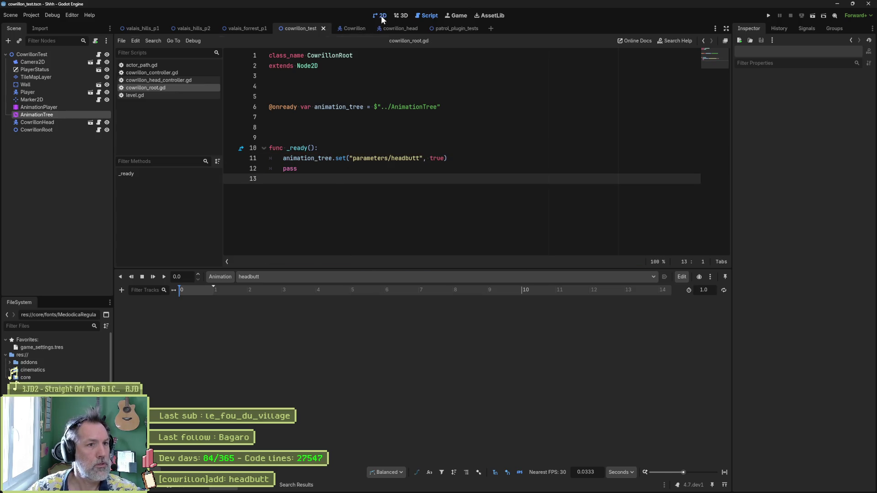
{"action": "left_click", "coordinate": [380, 16]}
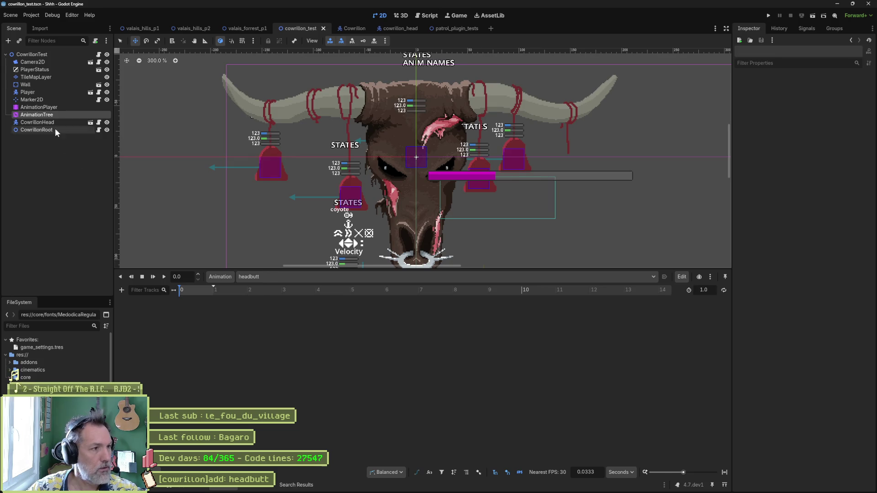
- Select the AnimationTree node and test-run the project twice, stopping each run
{"action": "left_click", "coordinate": [53, 115]}
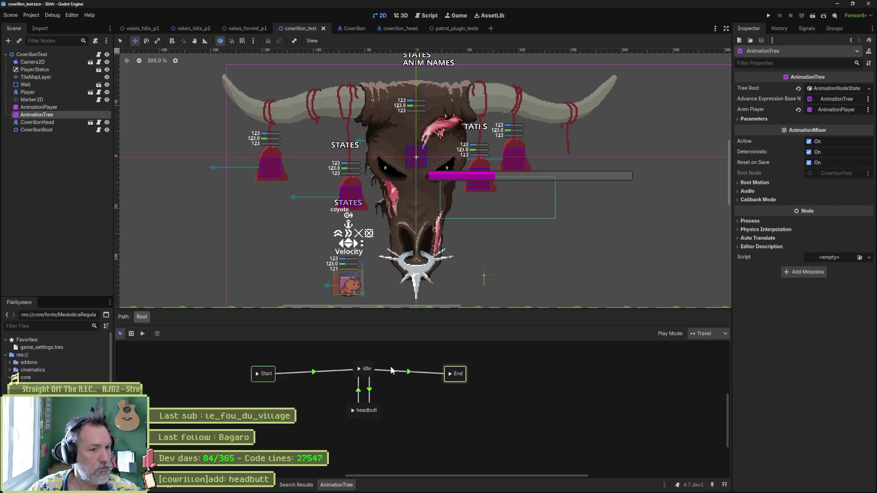
{"action": "left_click", "coordinate": [768, 15]}
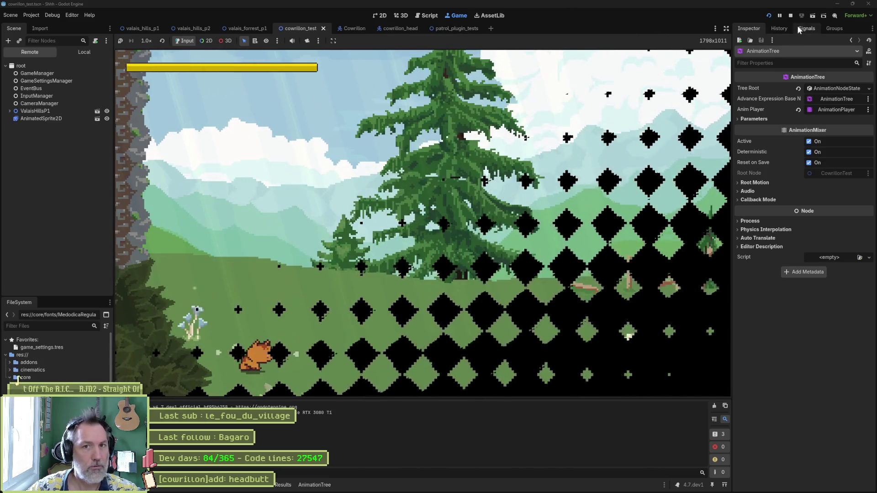
{"action": "left_click", "coordinate": [790, 16]}
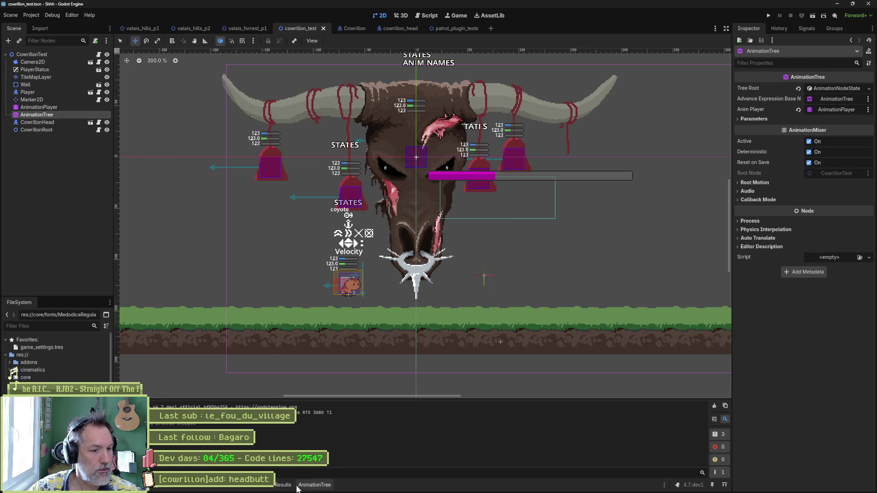
{"action": "left_click", "coordinate": [320, 485]}
{"action": "key", "text": "F5"}
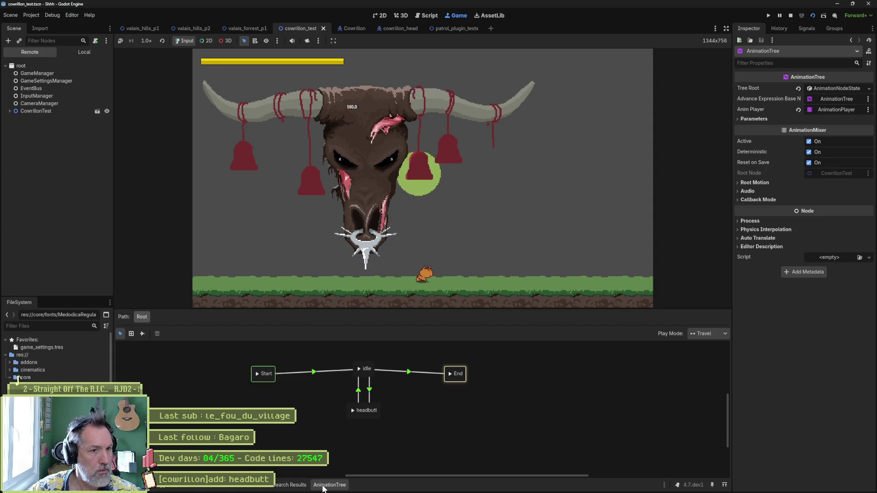
{"action": "key", "text": "F8"}
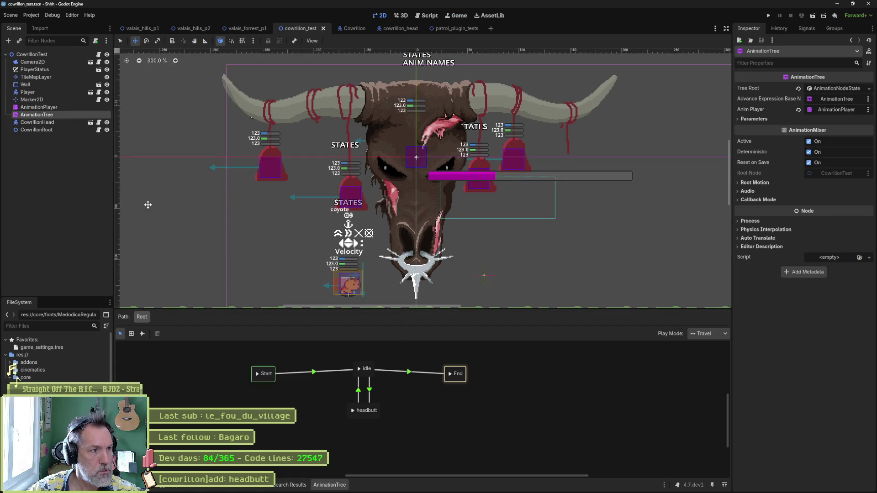
- Check the debugger's Errors and Stack Trace, then go back to cowrillon_root.gd
{"action": "left_click", "coordinate": [45, 115]}
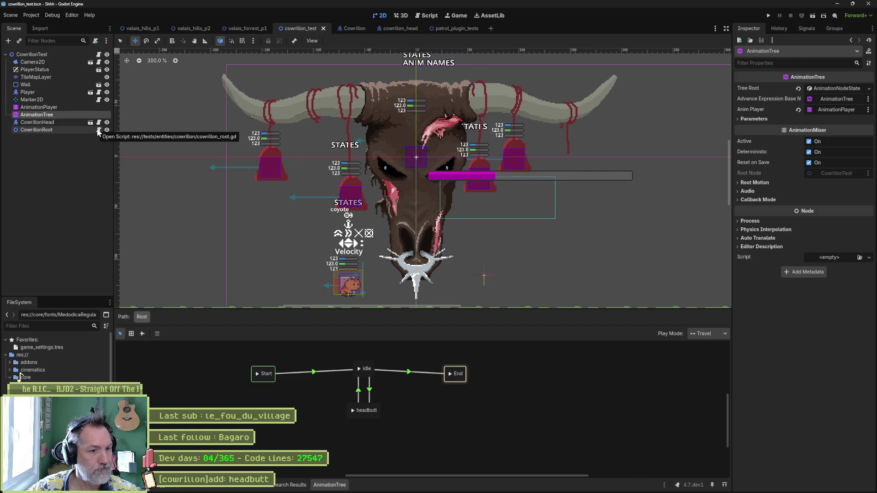
{"action": "left_click", "coordinate": [175, 485]}
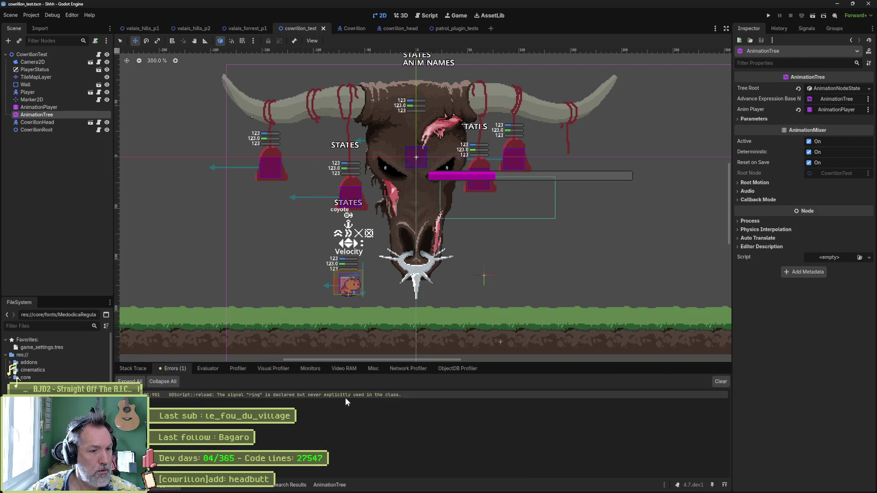
{"action": "left_click", "coordinate": [133, 369]}
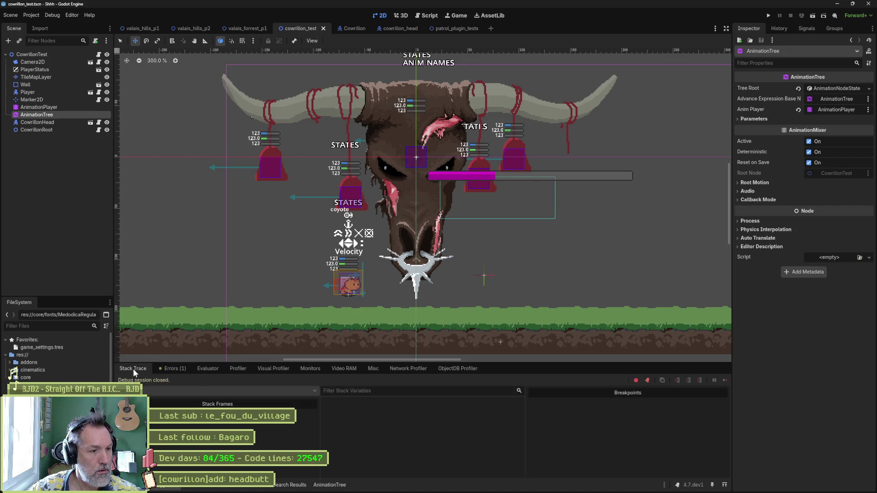
{"action": "left_click", "coordinate": [432, 16]}
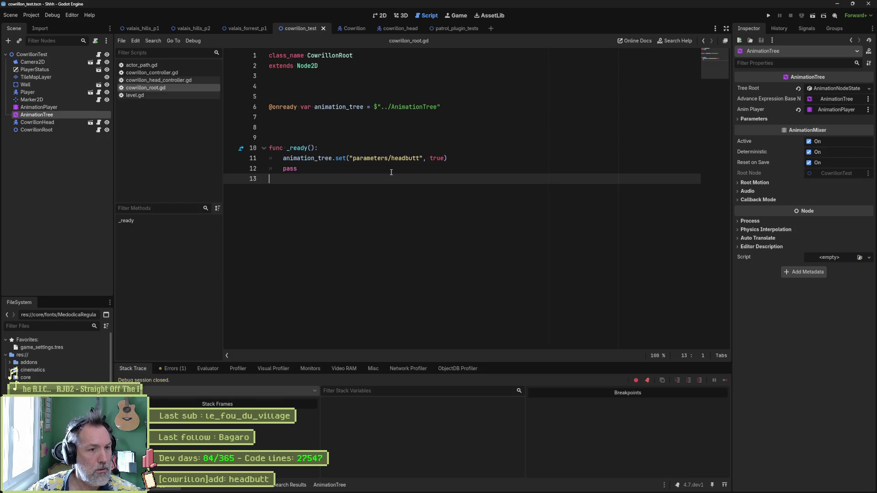
- Add a func _process(_delta): function below _ready, separated by a blank line
{"action": "left_click", "coordinate": [377, 172]}
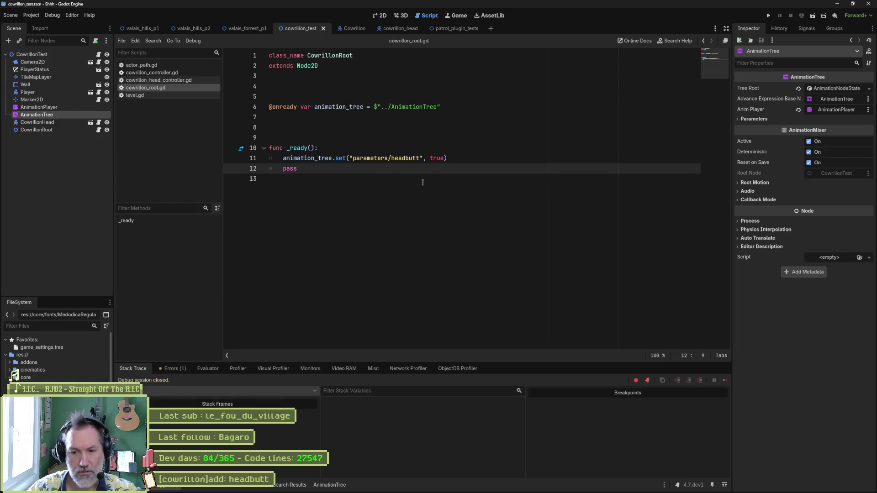
{"action": "key", "text": "Return"}
{"action": "key", "text": "Return"}
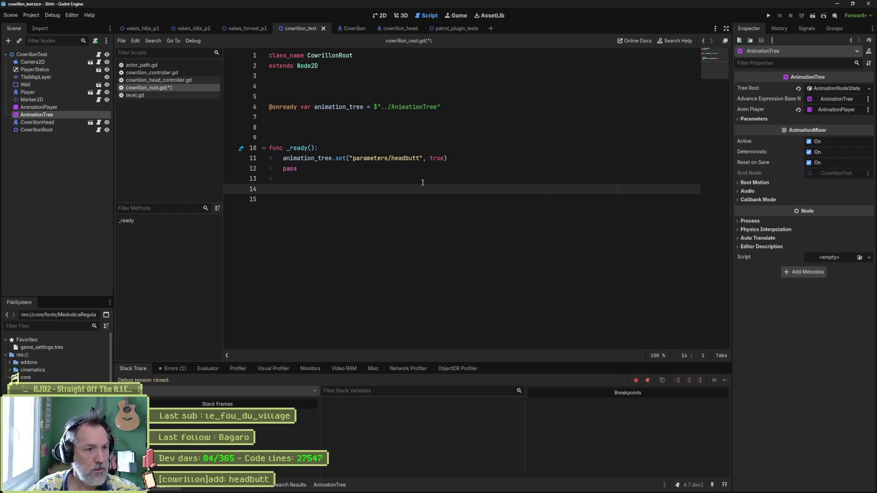
{"action": "key", "text": "Return"}
{"action": "type", "text": "func _pro"}
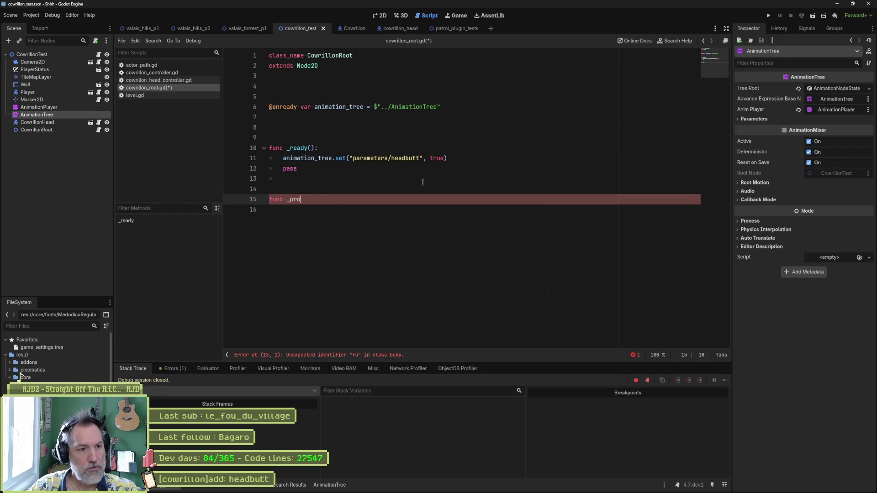
{"action": "key", "text": "Return"}
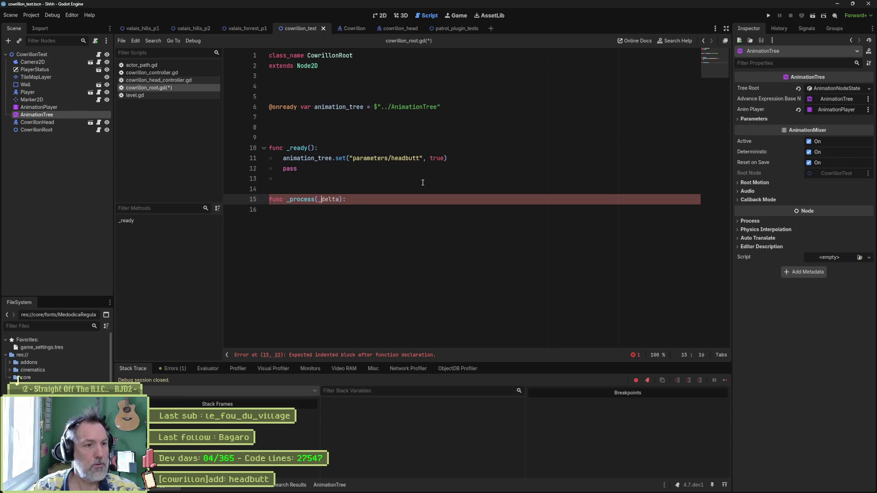
{"action": "key", "text": "Up"}
{"action": "key", "text": "Return"}
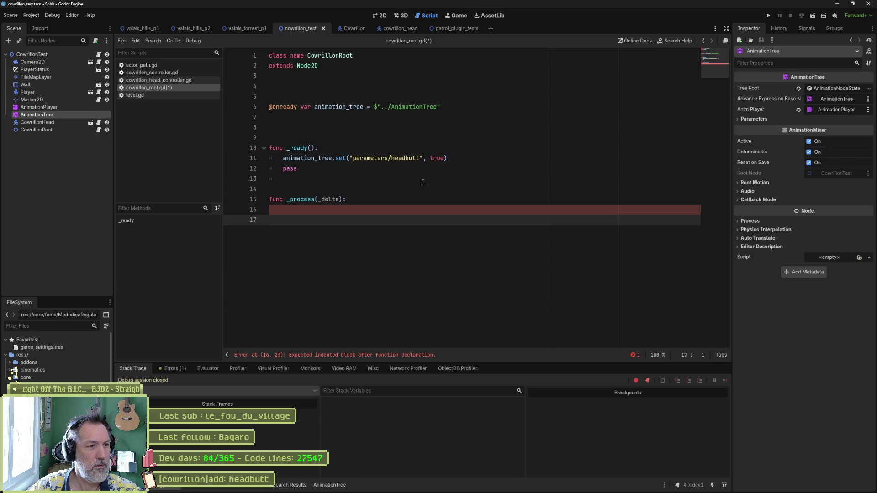
{"action": "key", "text": "Delete"}
{"action": "key", "text": "End"}
- Begin the _process body with an InputManager check and run the game to test
{"action": "key", "text": "Return"}
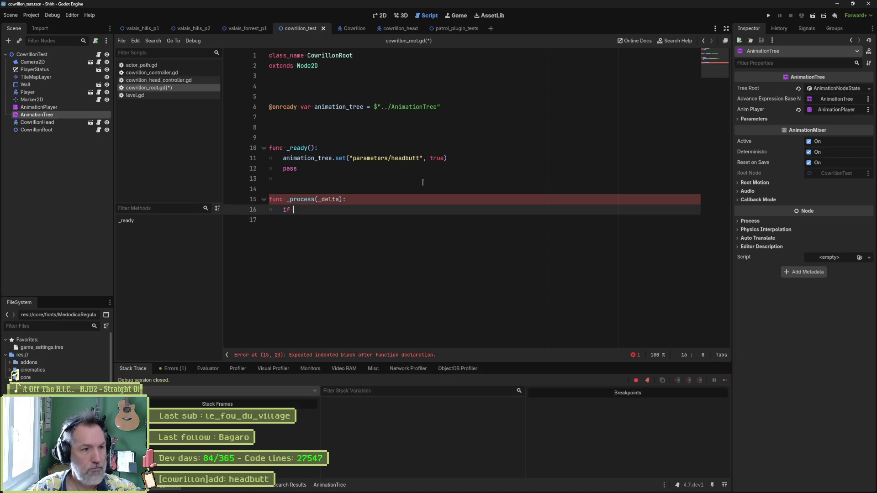
{"action": "type", "text": "a"}
{"action": "key", "text": "Return"}
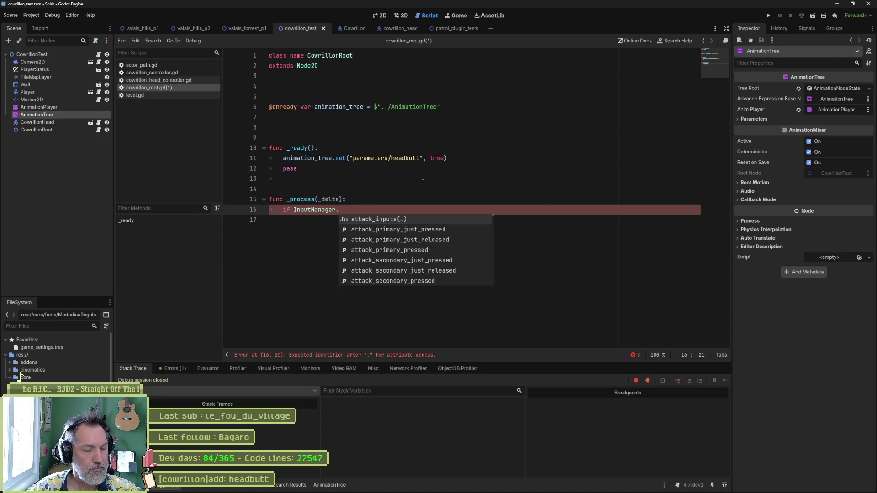
{"action": "key", "text": "F6"}
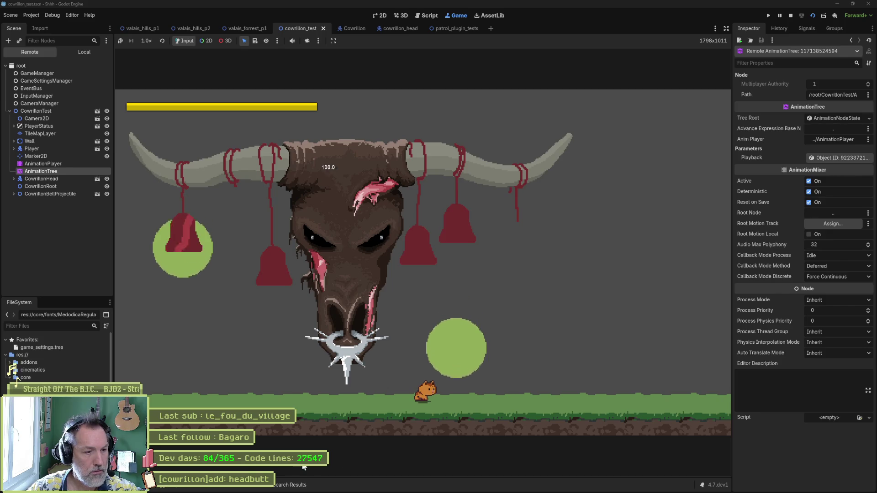
{"action": "left_click", "coordinate": [830, 117]}
{"action": "left_click", "coordinate": [829, 117]}
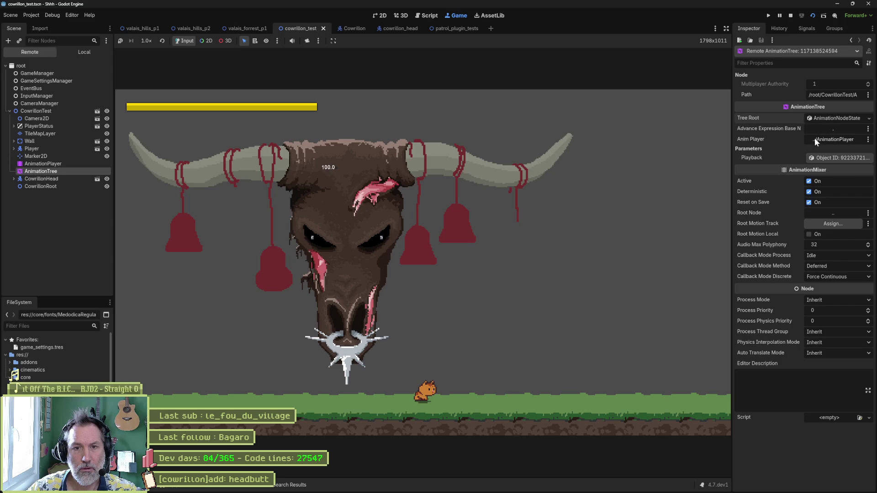
{"action": "left_click", "coordinate": [845, 157]}
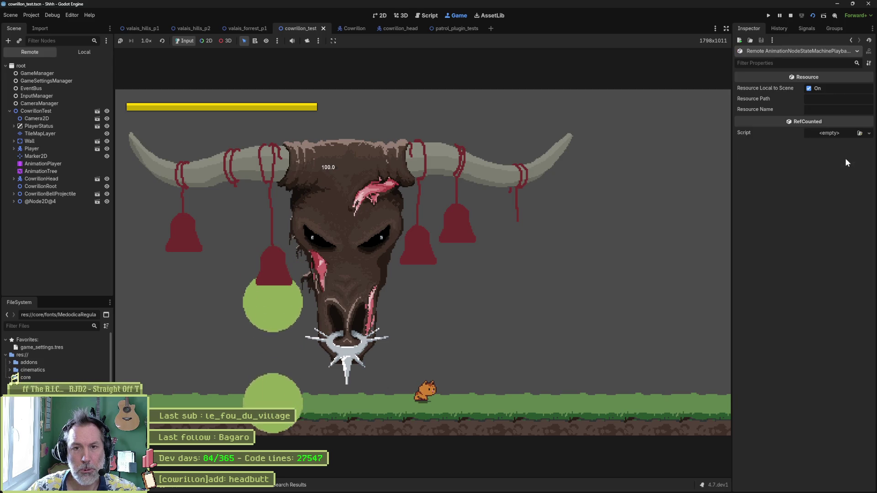
{"action": "left_click", "coordinate": [851, 40]}
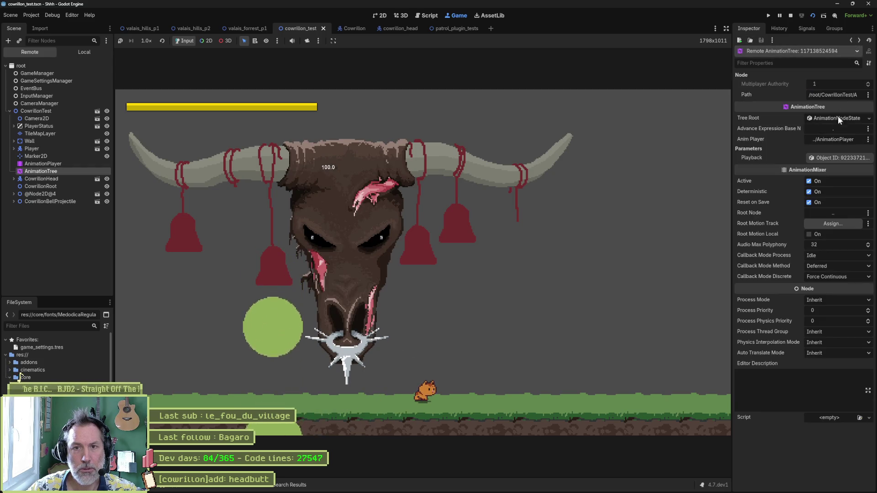
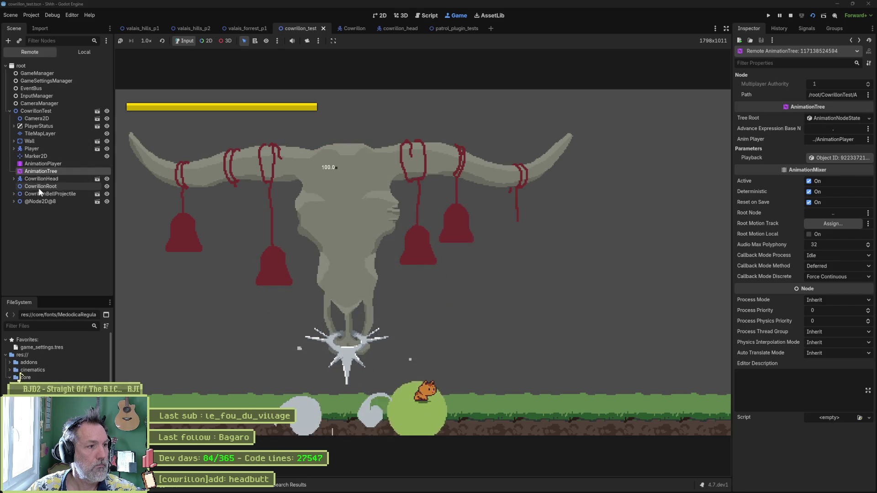
- Inspect the live AnimationPlayer, AnimationTree and CowrillonTest nodes, then stop the running game
{"action": "left_click", "coordinate": [48, 166]}
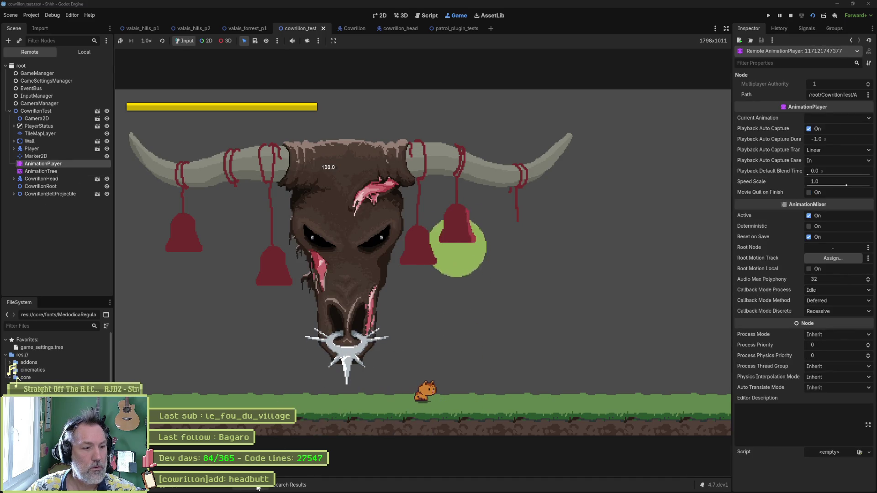
{"action": "left_click", "coordinate": [214, 488]}
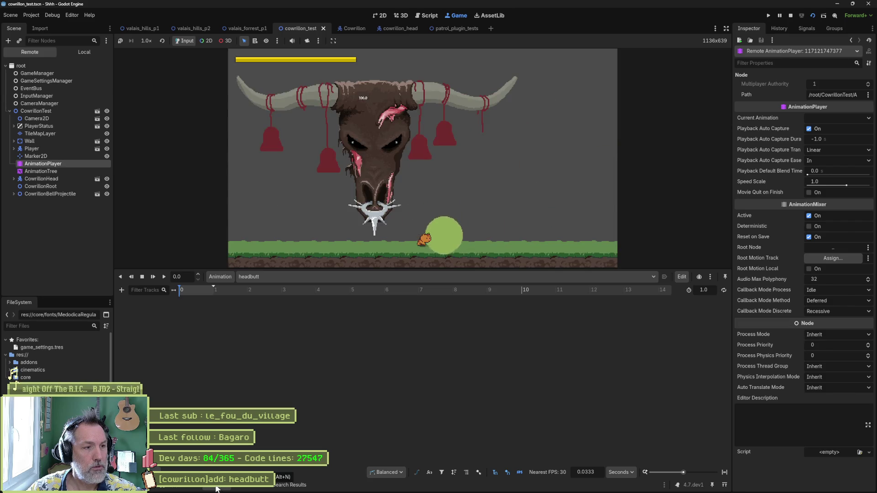
{"action": "left_click", "coordinate": [56, 169]}
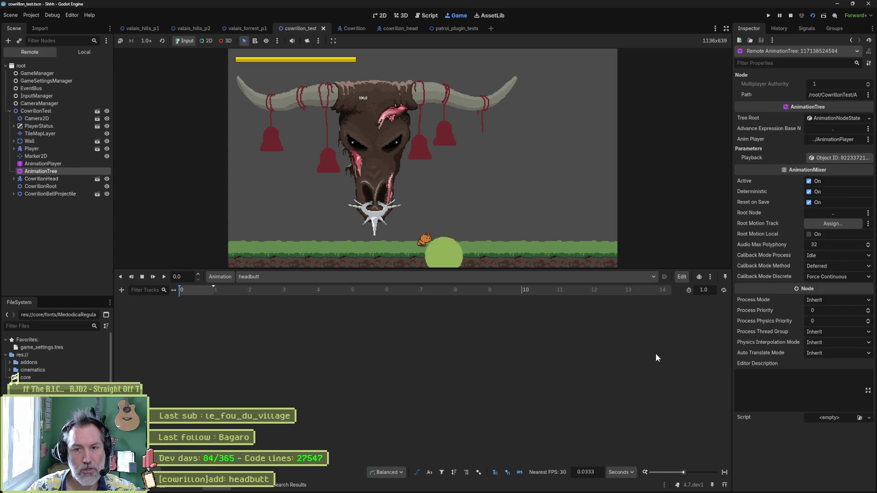
{"action": "left_click", "coordinate": [40, 111]}
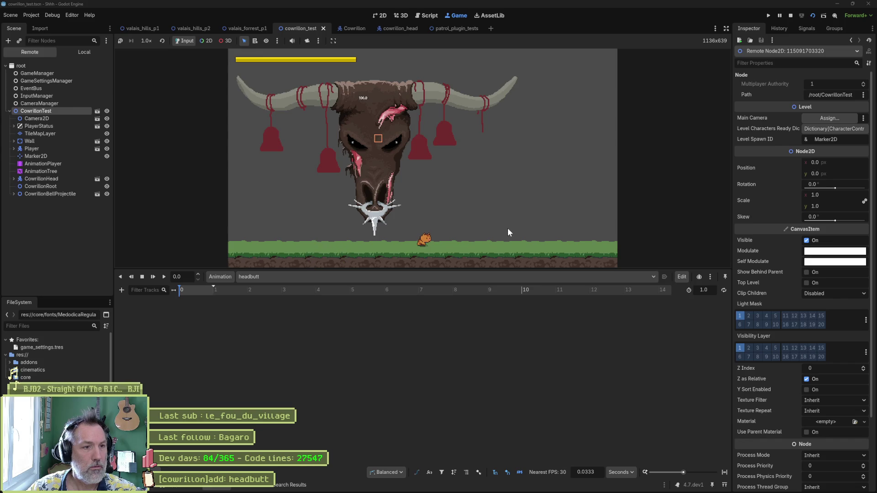
{"action": "left_click", "coordinate": [790, 15]}
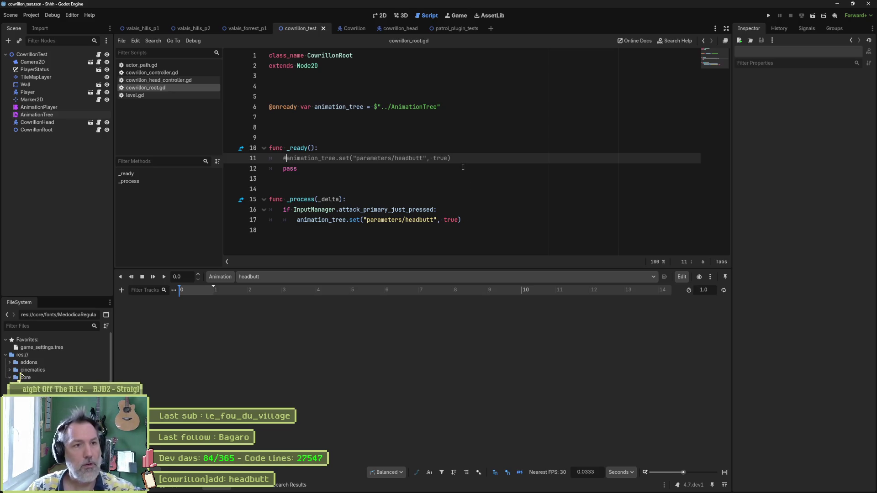
- Return to the 2D view, load the idle animation, and show CowrillonRoot's transform properties
{"action": "left_click_drag", "start_coordinate": [475, 270], "coordinate": [473, 362]}
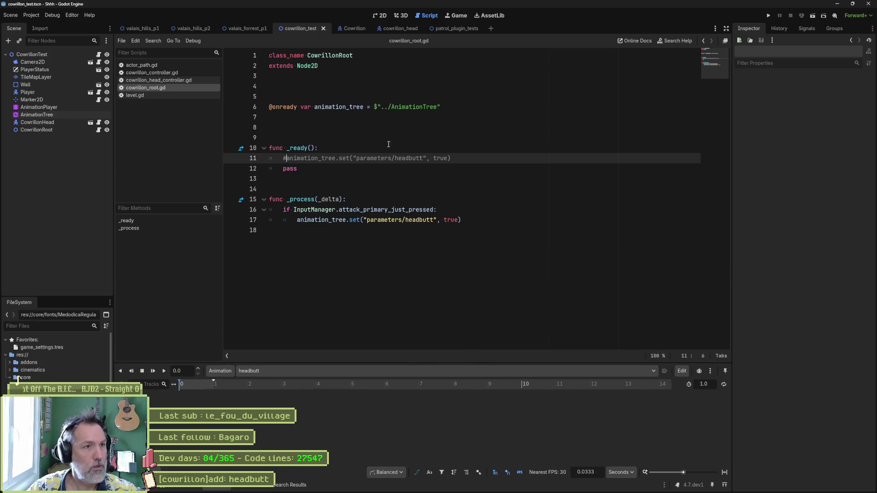
{"action": "left_click", "coordinate": [378, 15]}
{"action": "left_click", "coordinate": [39, 107]}
{"action": "left_click", "coordinate": [321, 372]}
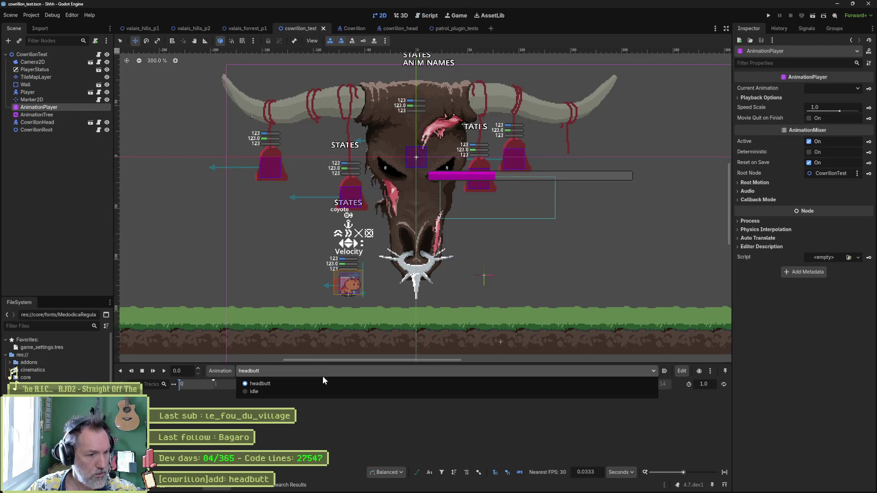
{"action": "left_click", "coordinate": [322, 392]}
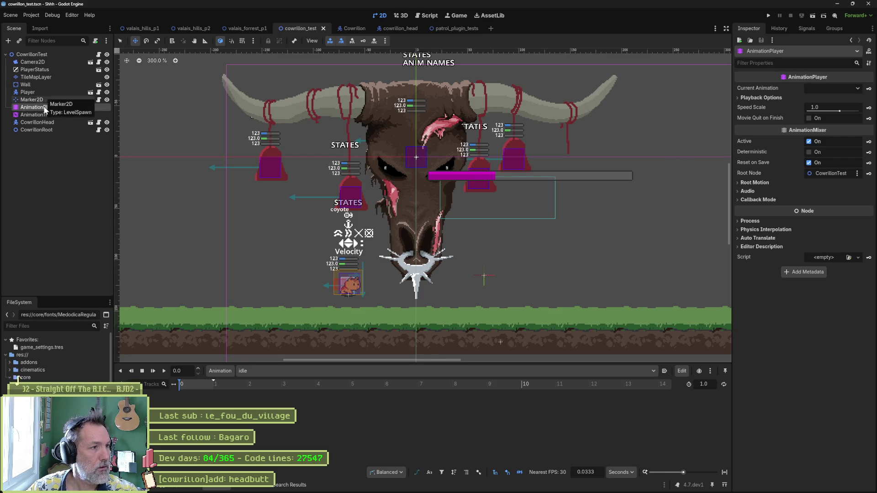
{"action": "left_click", "coordinate": [46, 129]}
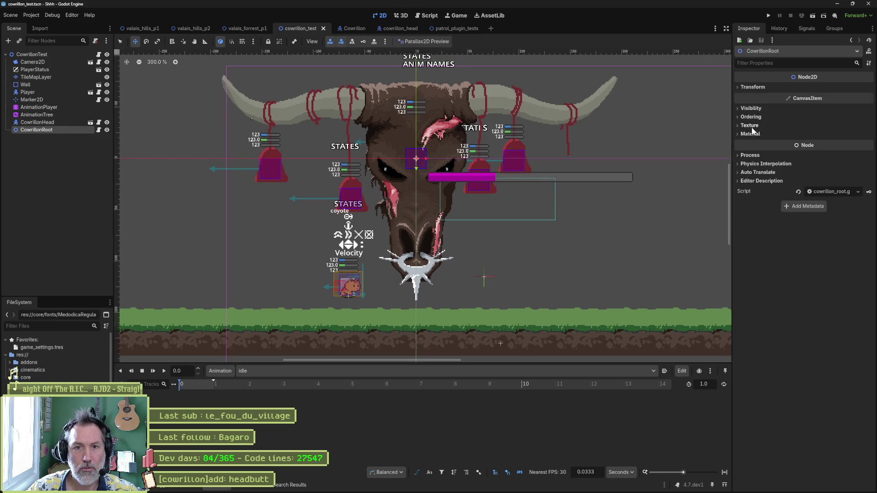
{"action": "left_click", "coordinate": [753, 86]}
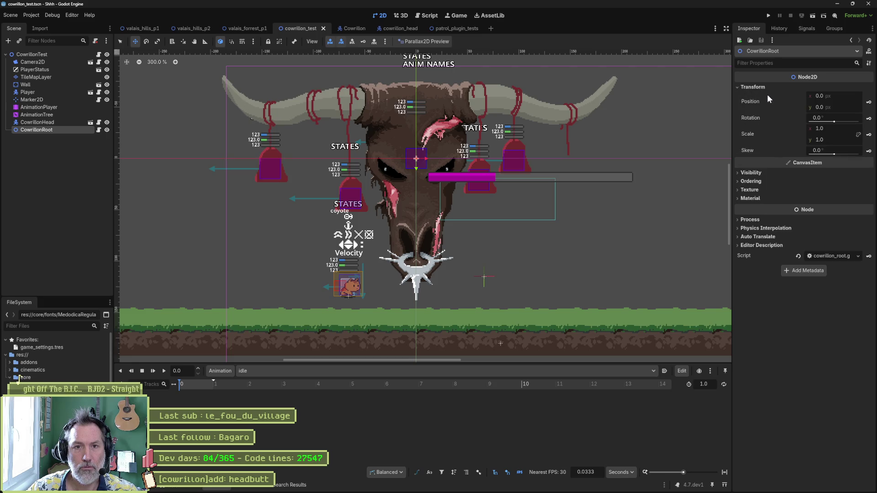
- Add a CowrillonRoot position track to idle and lengthen the animation to 4 seconds
{"action": "left_click", "coordinate": [868, 104]}
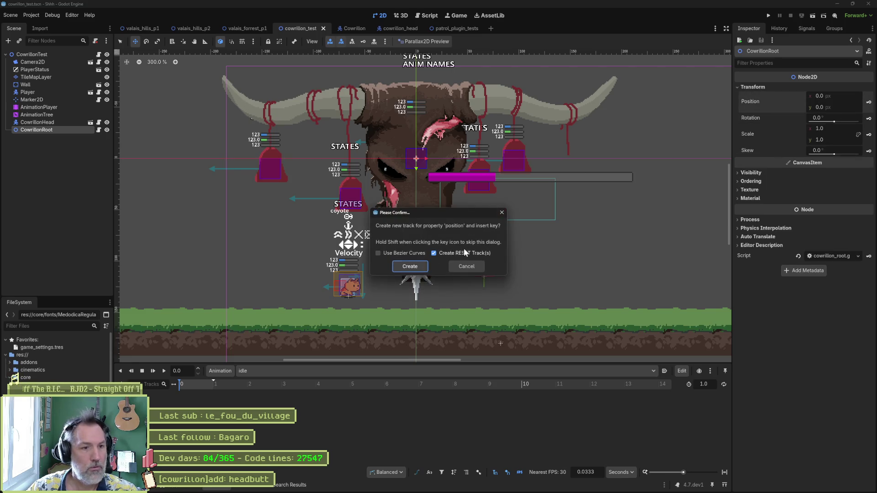
{"action": "left_click", "coordinate": [410, 267]}
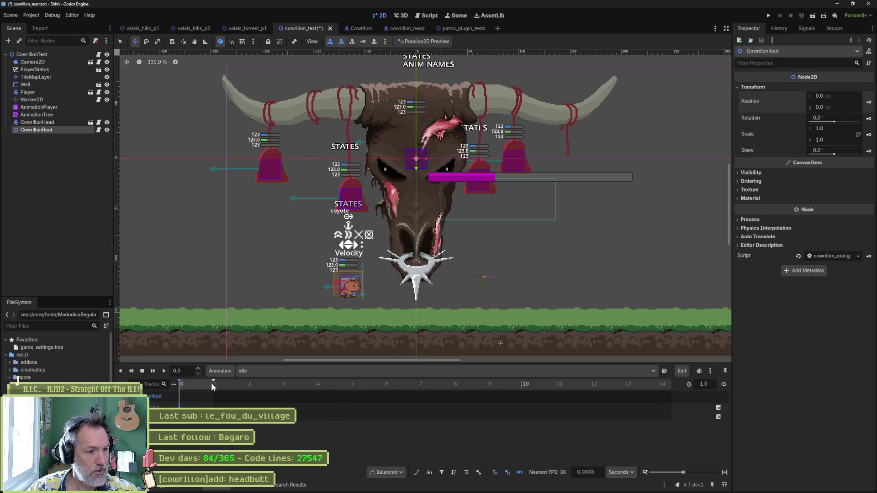
{"action": "mouse_move", "coordinate": [211, 382]}
{"action": "left_mouse_down"}
{"action": "mouse_move", "coordinate": [509, 381]}
{"action": "mouse_move", "coordinate": [317, 397]}
{"action": "left_mouse_up"}
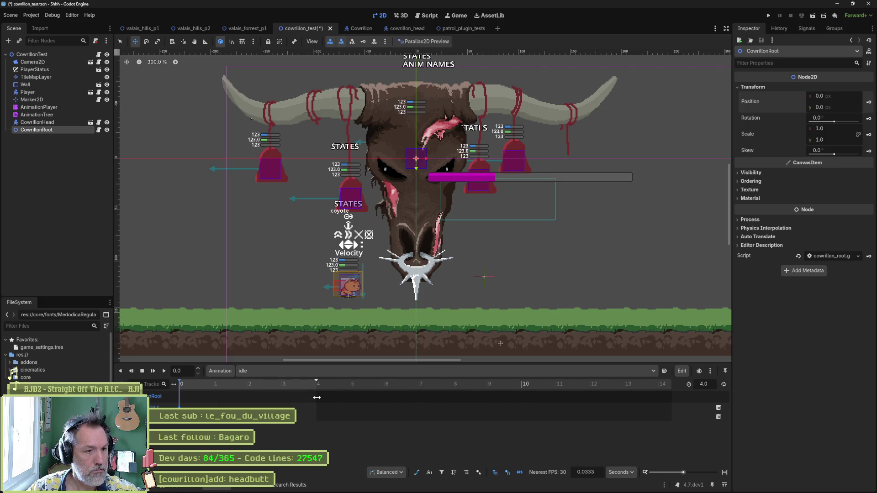
- Key the head at 53, -25 at 2 seconds and at 4 seconds, then nest CowrillonHead under CowrillonRoot
{"action": "left_click", "coordinate": [303, 384]}
{"action": "left_click_drag", "start_coordinate": [257, 386], "coordinate": [248, 388]}
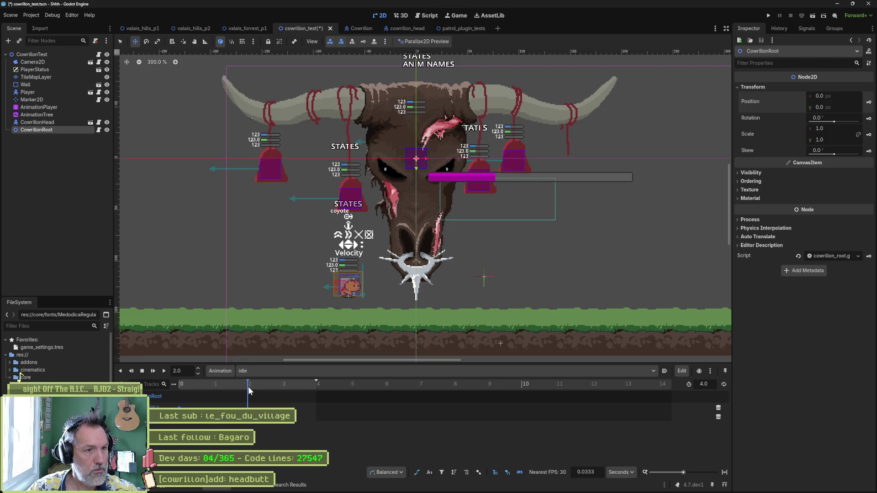
{"action": "left_click_drag", "start_coordinate": [423, 194], "coordinate": [478, 159]}
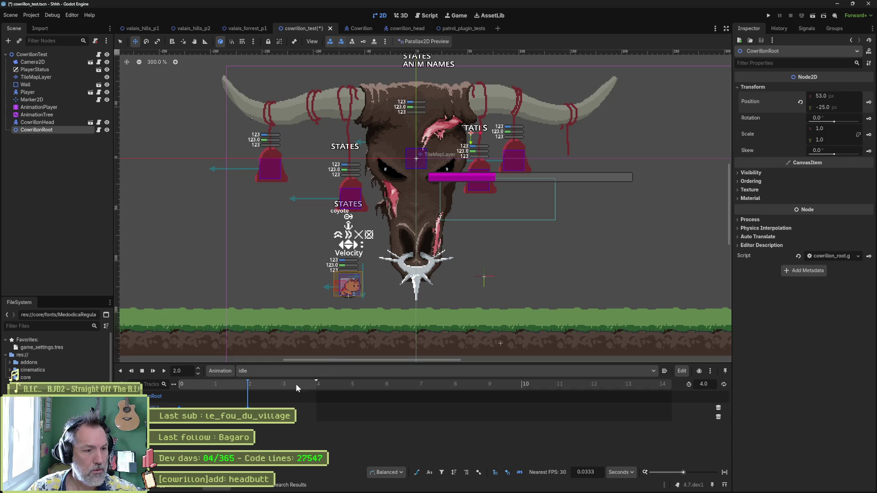
{"action": "left_click_drag", "start_coordinate": [171, 422], "coordinate": [306, 386]}
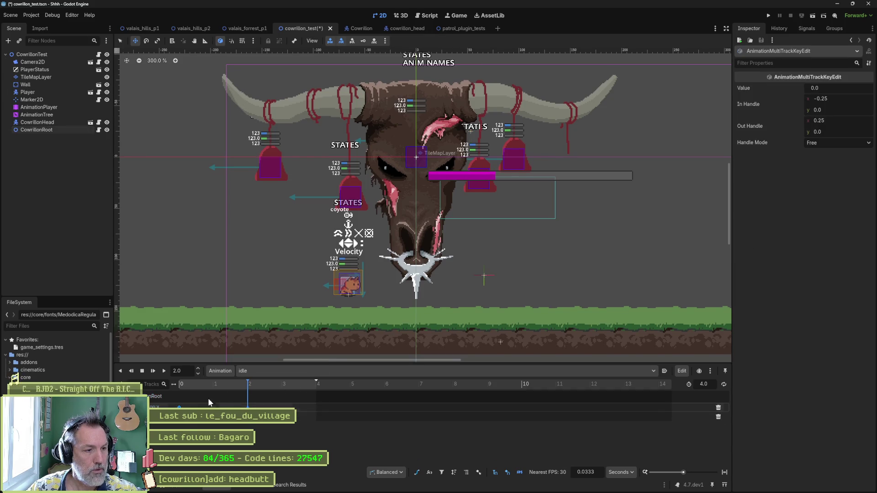
{"action": "left_click", "coordinate": [316, 383]}
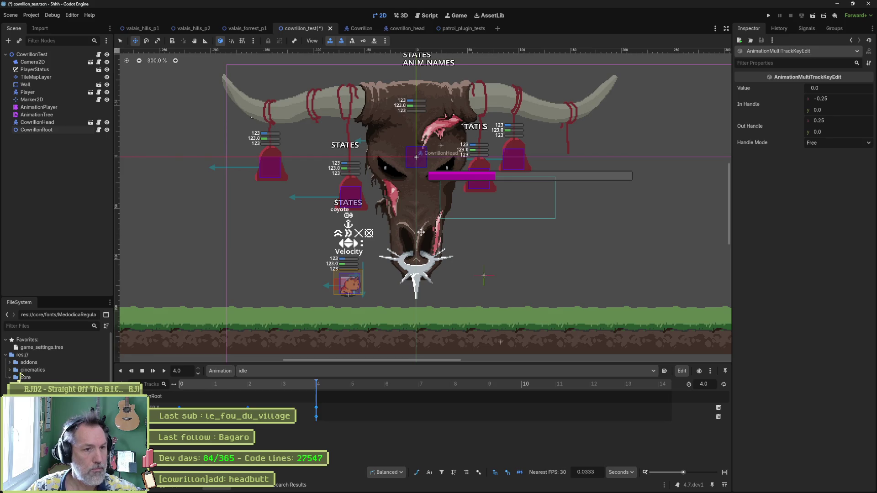
{"action": "left_click_drag", "start_coordinate": [34, 122], "coordinate": [40, 132]}
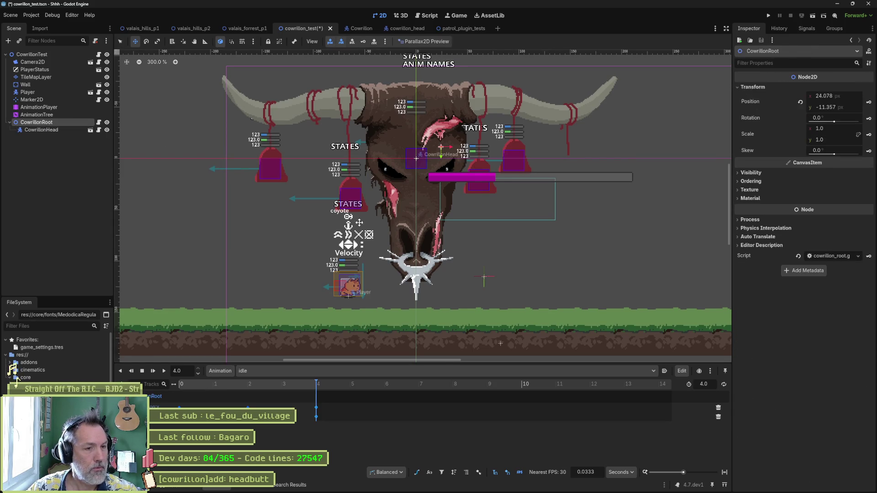
{"action": "mouse_move", "coordinate": [194, 383]}
{"action": "left_mouse_down"}
{"action": "mouse_move", "coordinate": [308, 387]}
{"action": "mouse_move", "coordinate": [145, 392]}
{"action": "left_mouse_up"}
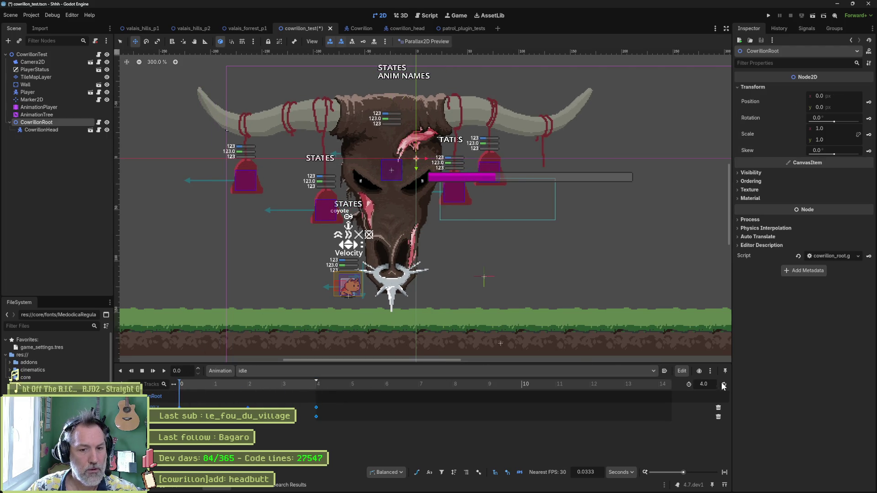
- Load the headbutt animation and create a CowrillonRoot position track in it
{"action": "left_click", "coordinate": [48, 129]}
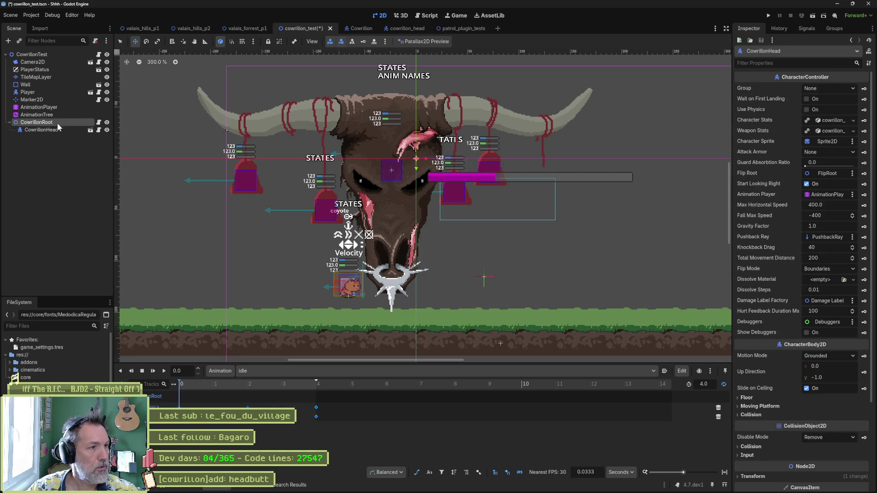
{"action": "left_click", "coordinate": [55, 108]}
{"action": "left_click", "coordinate": [274, 371]}
{"action": "left_click", "coordinate": [292, 392]}
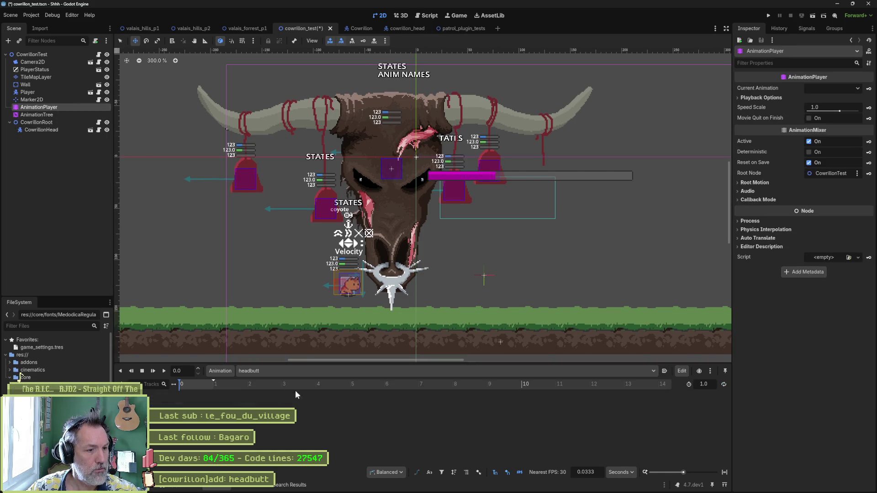
{"action": "left_click", "coordinate": [45, 124]}
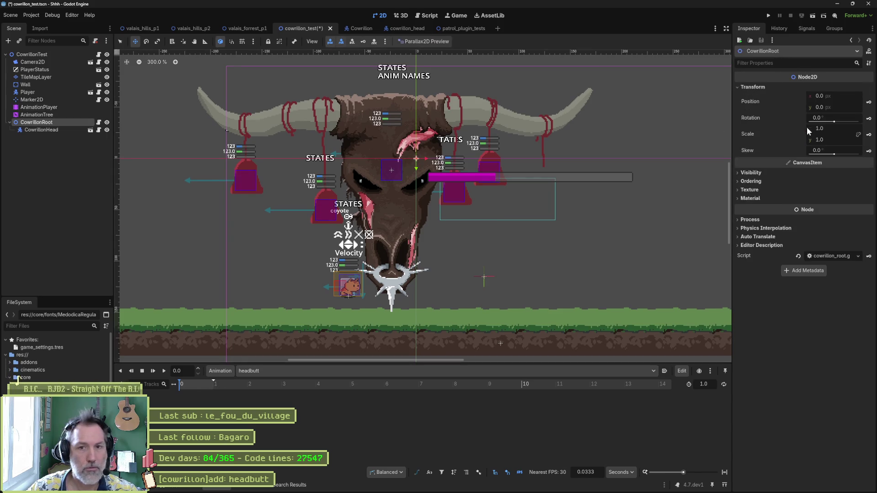
{"action": "left_click", "coordinate": [868, 102]}
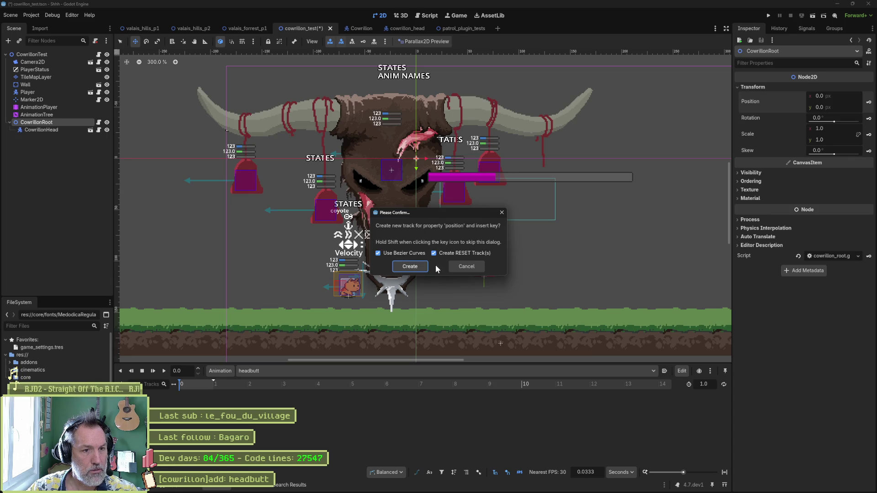
{"action": "left_click", "coordinate": [410, 266]}
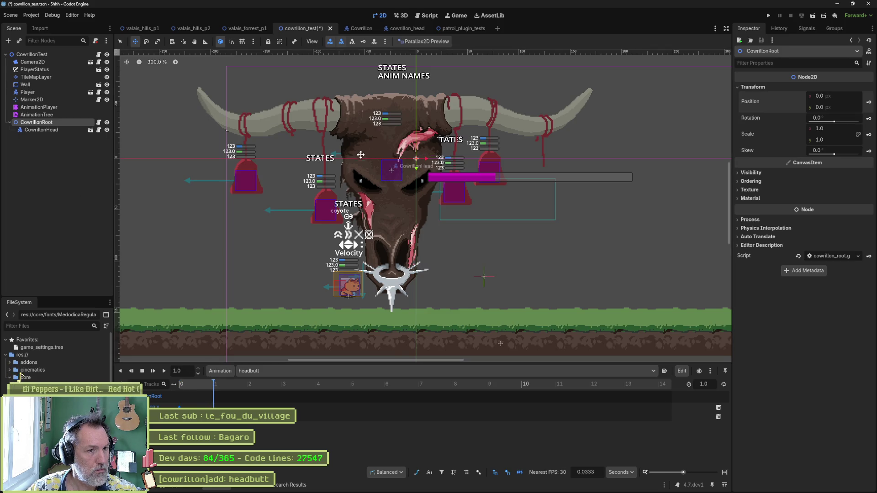
- Lower the head to y 106 and lengthen headbutt to 2 seconds
{"action": "key", "text": "Down"}
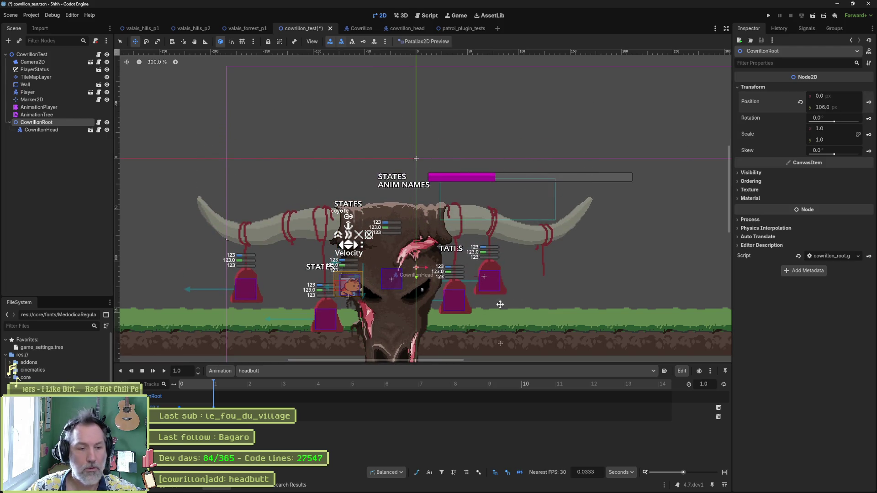
{"action": "mouse_move", "coordinate": [213, 381]}
{"action": "left_mouse_down"}
{"action": "mouse_move", "coordinate": [249, 386]}
{"action": "mouse_move", "coordinate": [173, 412]}
{"action": "left_mouse_up"}
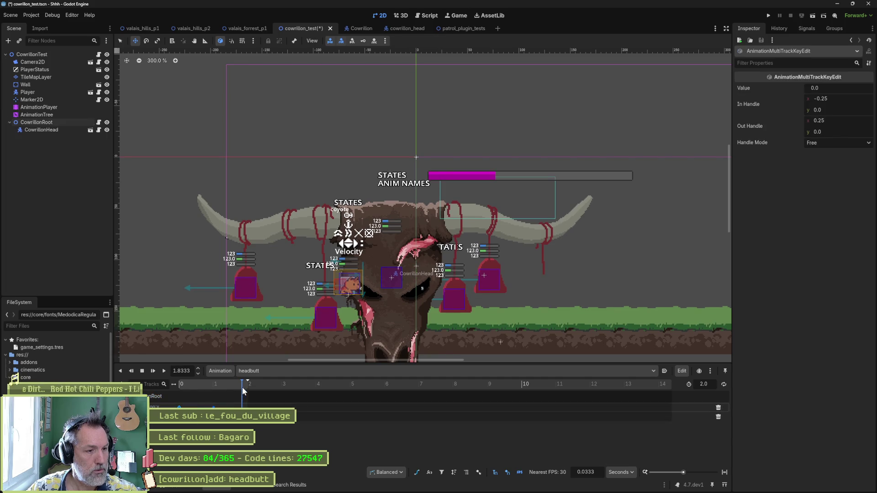
{"action": "mouse_move", "coordinate": [243, 381]}
{"action": "left_mouse_down"}
{"action": "mouse_move", "coordinate": [169, 388]}
{"action": "mouse_move", "coordinate": [289, 385]}
{"action": "mouse_move", "coordinate": [154, 384]}
{"action": "mouse_move", "coordinate": [265, 393]}
{"action": "mouse_move", "coordinate": [199, 385]}
{"action": "mouse_move", "coordinate": [243, 385]}
{"action": "mouse_move", "coordinate": [264, 399]}
{"action": "left_mouse_up"}
{"action": "left_click_drag", "start_coordinate": [214, 384], "coordinate": [175, 395]}
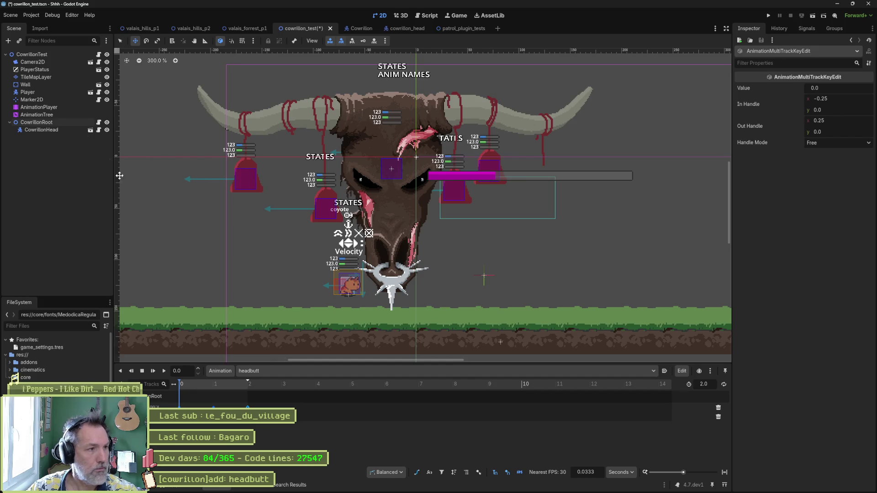
{"action": "left_click", "coordinate": [45, 123]}
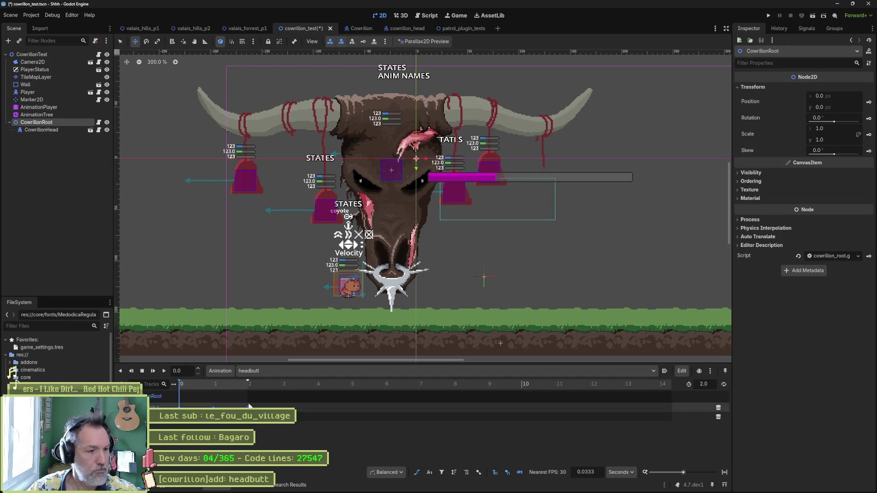
- Key the head back to y 0 at 2 seconds and adjust that key's in-handle height
{"action": "left_click", "coordinate": [250, 381]}
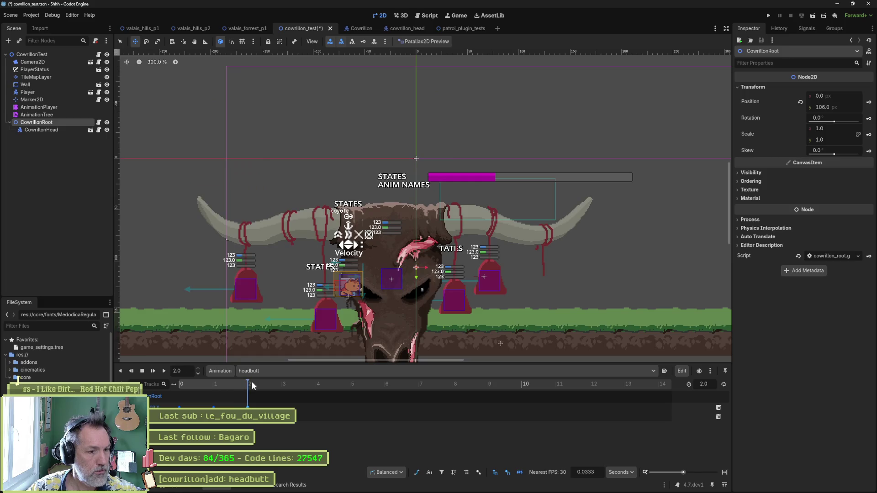
{"action": "left_click", "coordinate": [800, 104]}
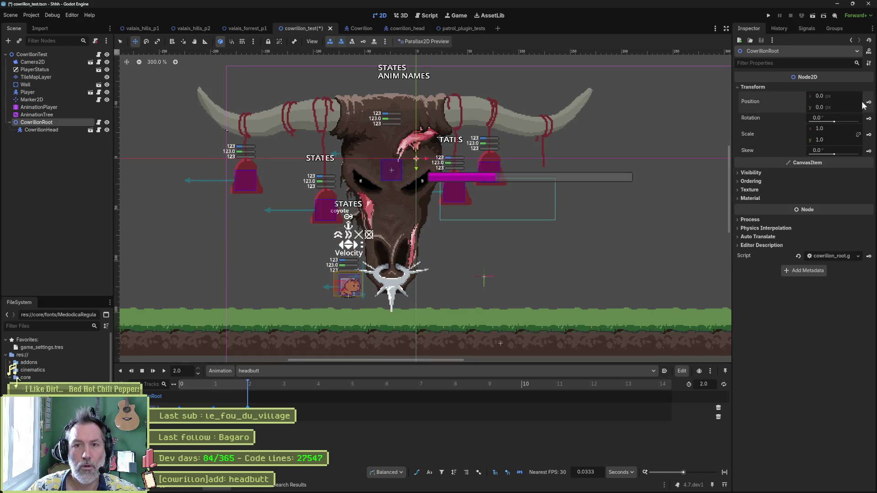
{"action": "mouse_move", "coordinate": [238, 382]}
{"action": "left_mouse_down"}
{"action": "mouse_move", "coordinate": [281, 393]}
{"action": "mouse_move", "coordinate": [202, 391]}
{"action": "left_mouse_up"}
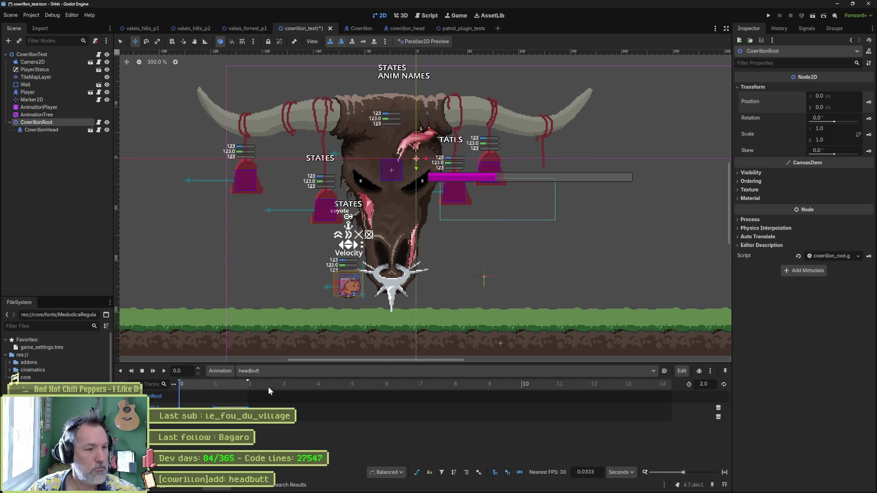
{"action": "left_click", "coordinate": [215, 418]}
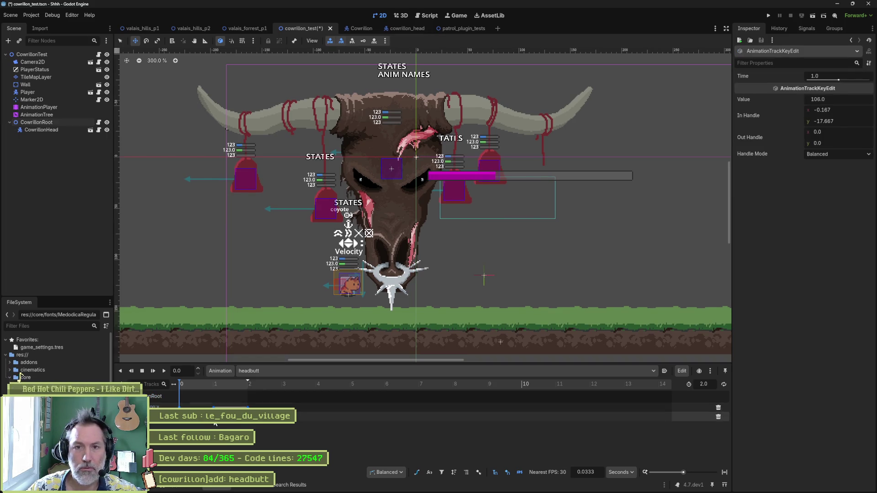
{"action": "left_click", "coordinate": [248, 417]}
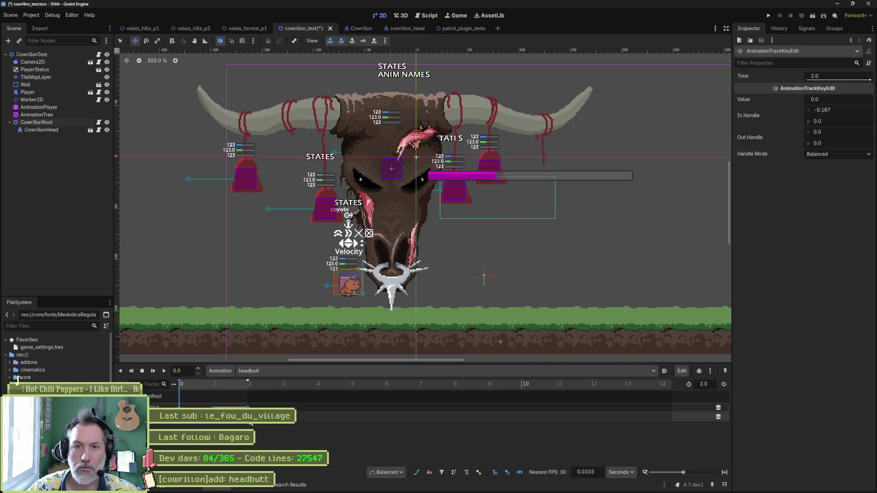
{"action": "mouse_move", "coordinate": [249, 423]}
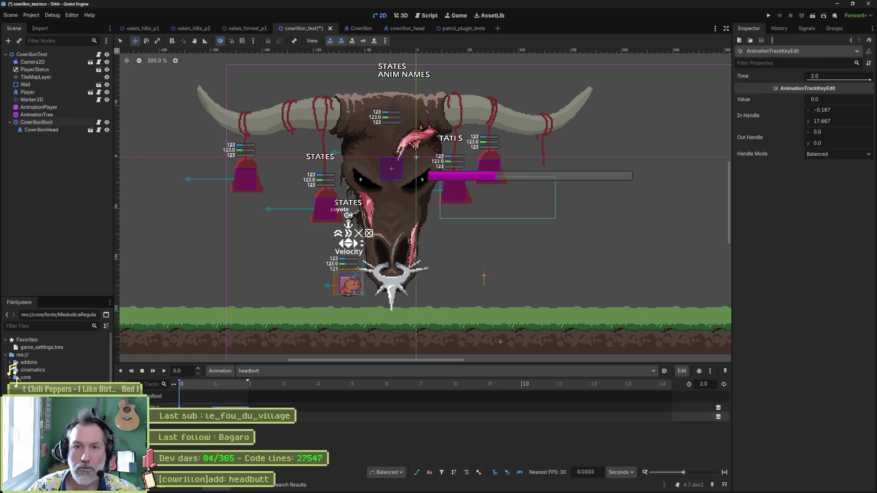
{"action": "left_click", "coordinate": [848, 122]}
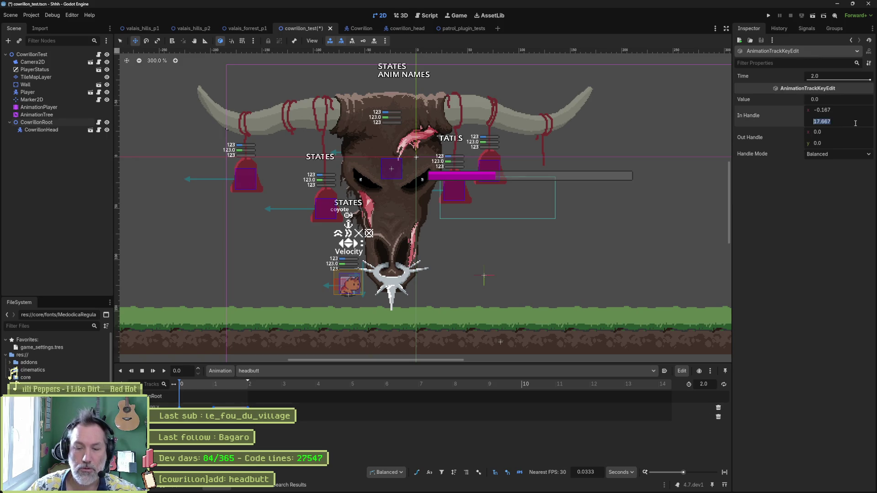
{"action": "key", "text": "Return"}
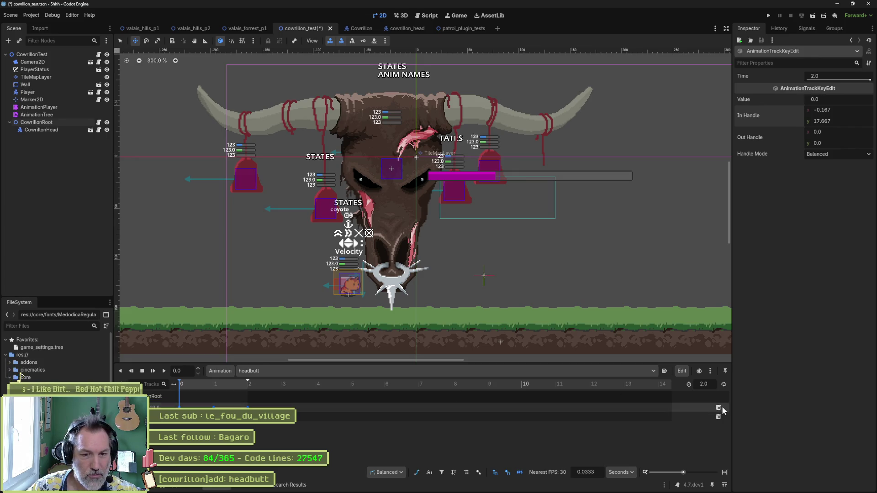
- Flatten the 1.0-second key's incoming handle to 0 and review the other keys
{"action": "left_click", "coordinate": [701, 409]}
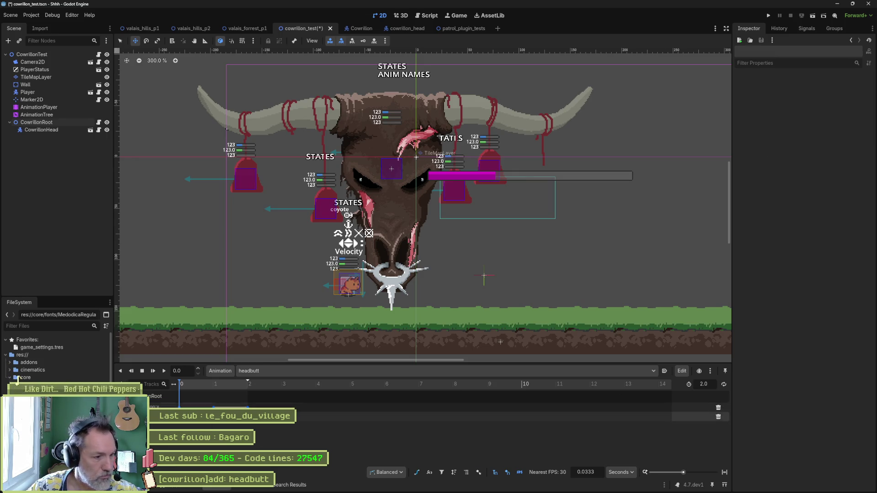
{"action": "mouse_move", "coordinate": [181, 384]}
{"action": "left_mouse_down"}
{"action": "mouse_move", "coordinate": [189, 386]}
{"action": "mouse_move", "coordinate": [180, 383]}
{"action": "left_mouse_up"}
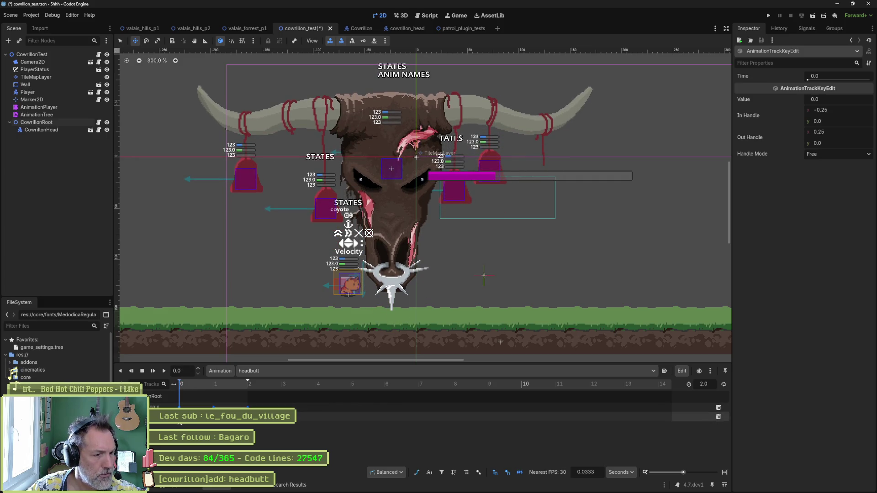
{"action": "mouse_move", "coordinate": [216, 407]}
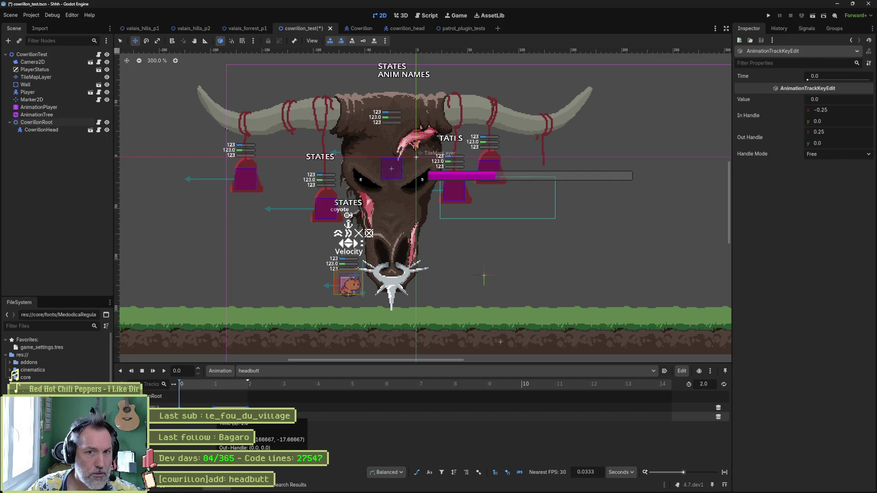
{"action": "left_click", "coordinate": [216, 407]}
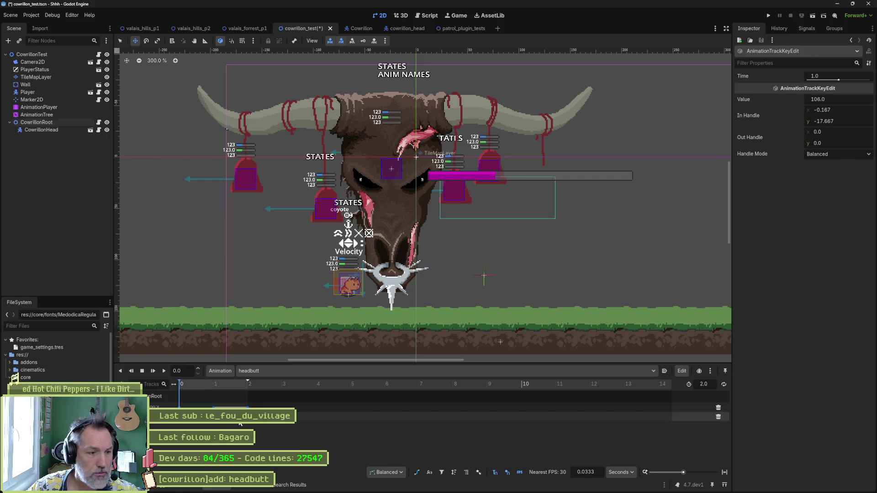
{"action": "left_click_drag", "start_coordinate": [845, 117], "coordinate": [845, 116]}
{"action": "mouse_move", "coordinate": [196, 384]}
{"action": "left_mouse_down"}
{"action": "mouse_move", "coordinate": [187, 387]}
{"action": "mouse_move", "coordinate": [252, 388]}
{"action": "left_mouse_up"}
{"action": "left_click", "coordinate": [250, 384]}
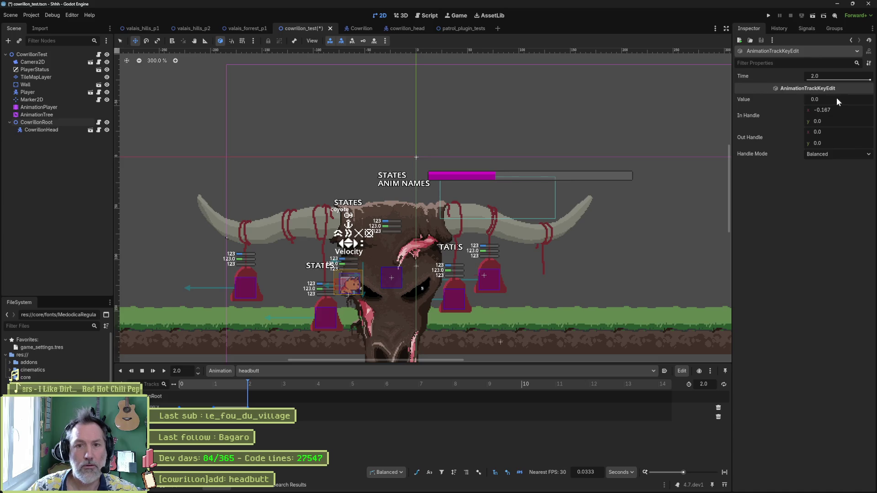
{"action": "left_click", "coordinate": [215, 417]}
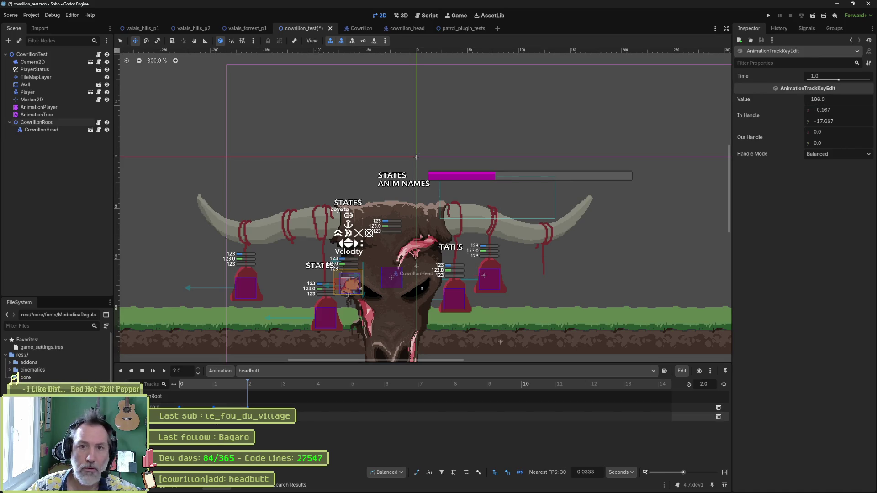
{"action": "mouse_move", "coordinate": [215, 417]}
{"action": "left_click", "coordinate": [181, 416]}
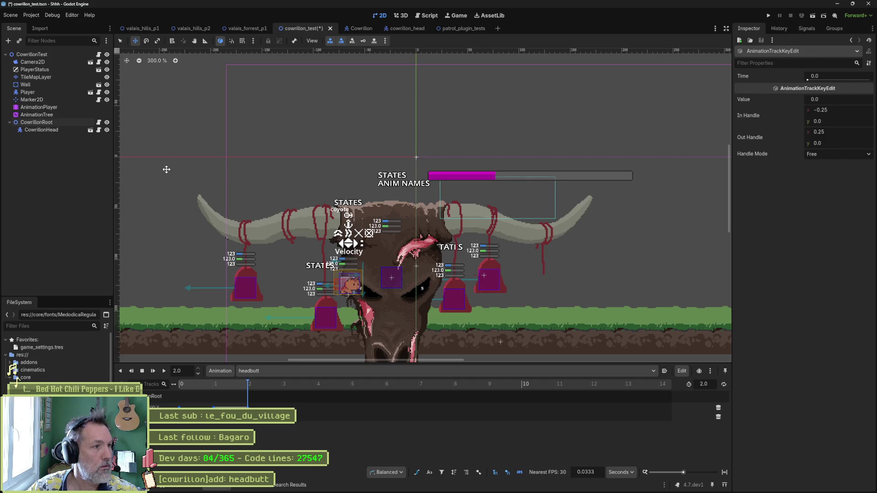
- Preview the headbutt animation and try shifting keyframes earlier, then undo the shift
{"action": "left_click", "coordinate": [48, 108]}
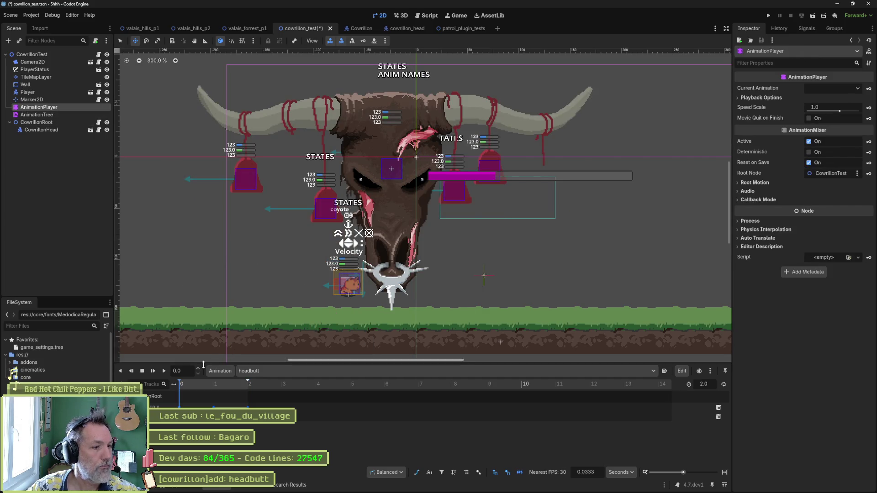
{"action": "left_click", "coordinate": [163, 373]}
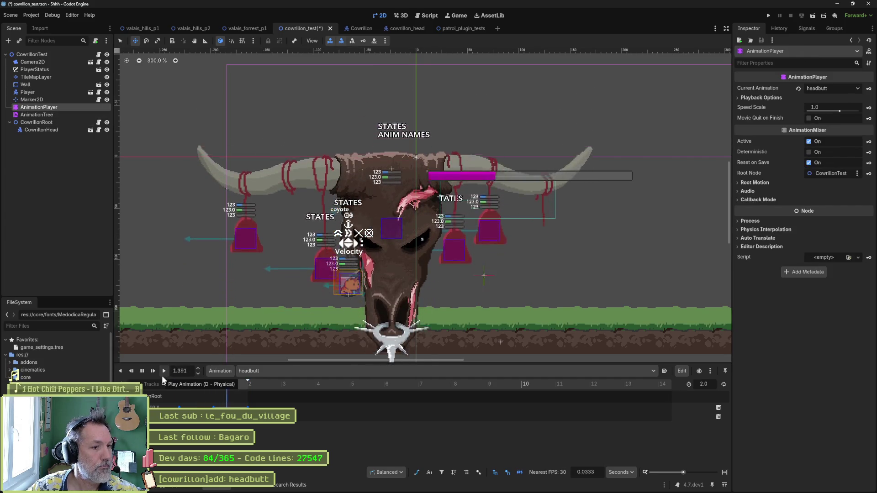
{"action": "left_click_drag", "start_coordinate": [199, 398], "coordinate": [255, 413]}
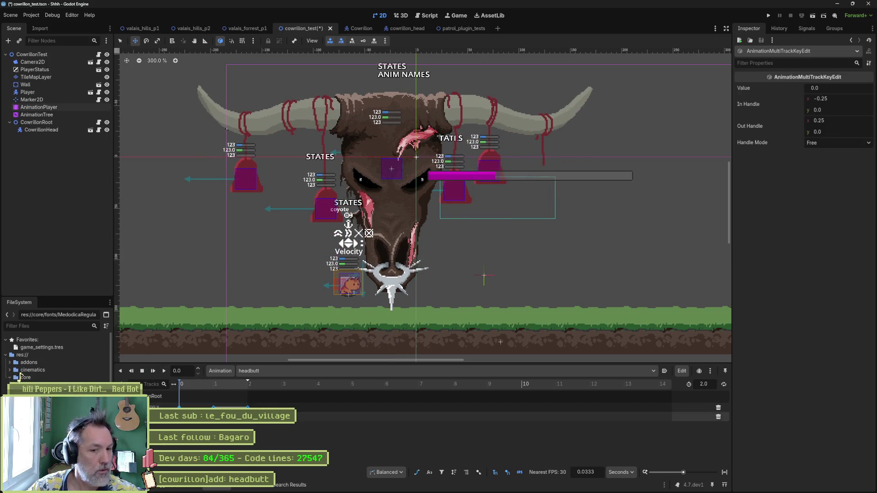
{"action": "mouse_move", "coordinate": [248, 413]}
{"action": "left_click_drag", "start_coordinate": [248, 407], "coordinate": [230, 423]}
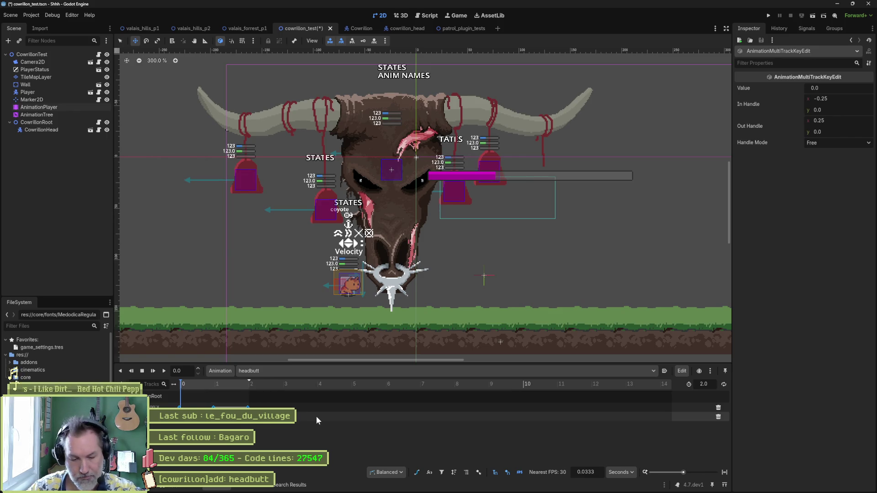
{"action": "key", "text": "ctrl+z"}
{"action": "key", "text": "ctrl+z"}
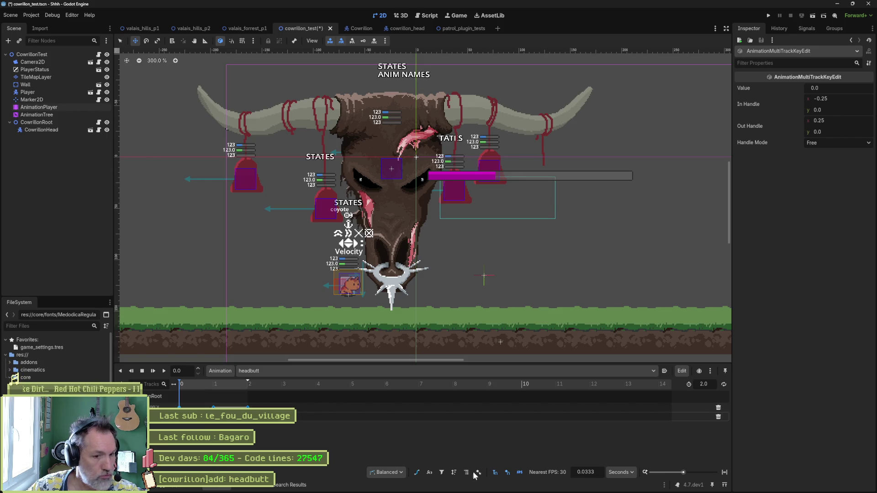
- In the Bezier view, shorten headbutt to 0.833 seconds, play it, then save and run
{"action": "left_click", "coordinate": [418, 473]}
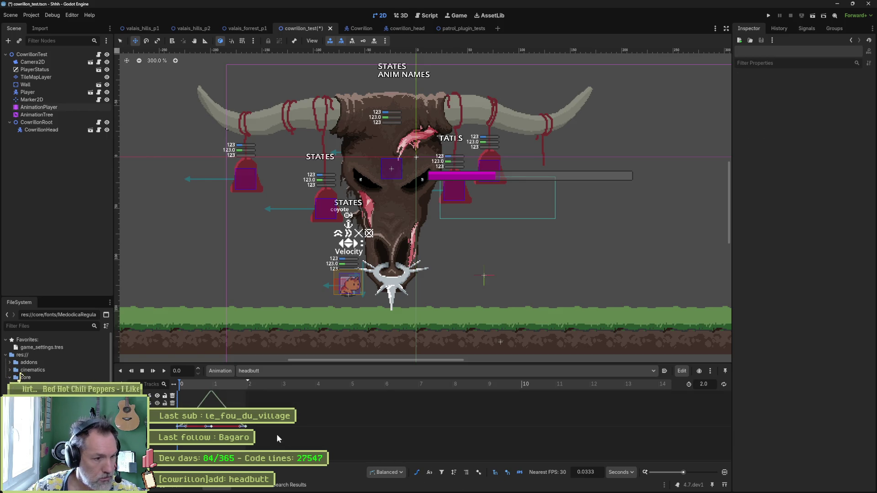
{"action": "mouse_move", "coordinate": [271, 435]}
{"action": "left_mouse_down"}
{"action": "mouse_move", "coordinate": [193, 396]}
{"action": "mouse_move", "coordinate": [219, 404]}
{"action": "mouse_move", "coordinate": [202, 404]}
{"action": "left_mouse_up"}
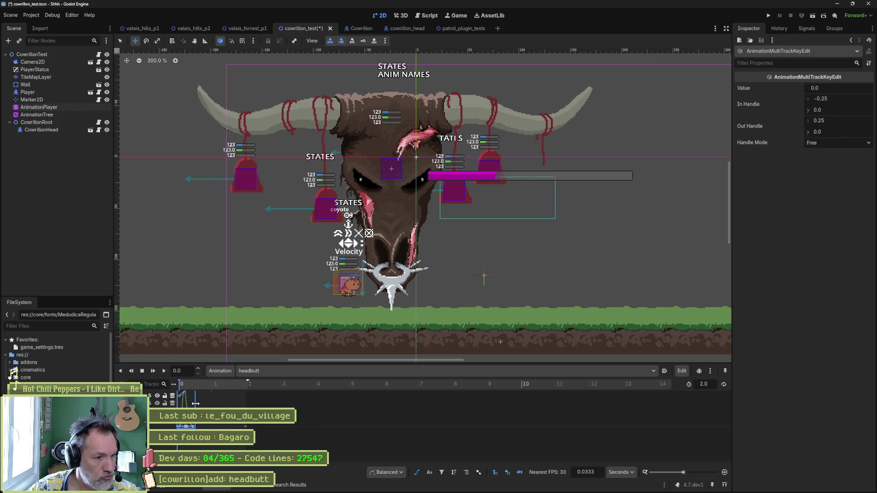
{"action": "left_click", "coordinate": [261, 402]}
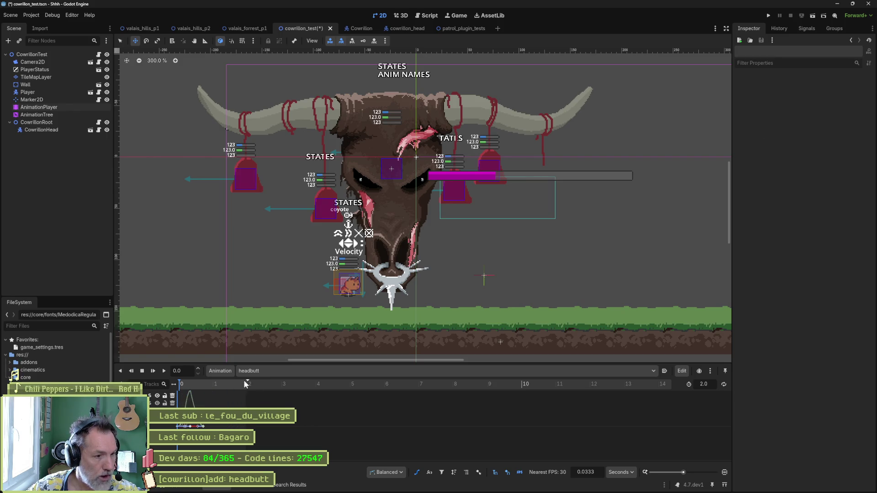
{"action": "left_click_drag", "start_coordinate": [248, 381], "coordinate": [207, 381]}
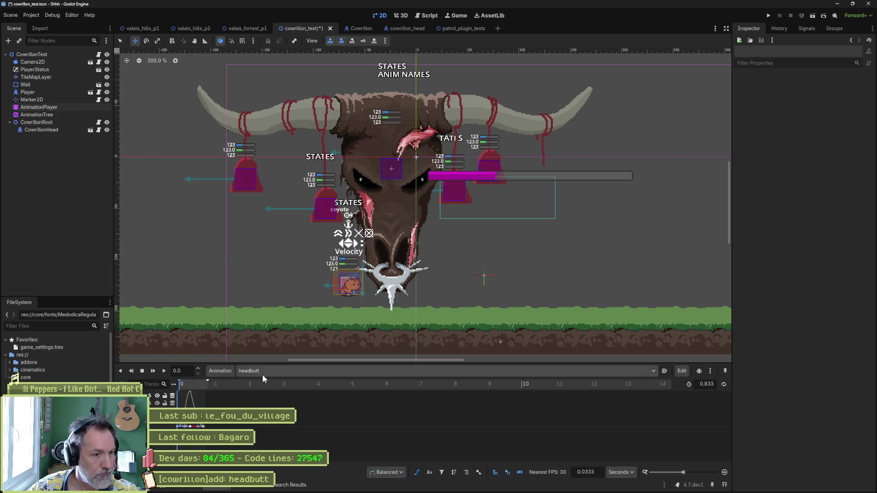
{"action": "left_click", "coordinate": [162, 372]}
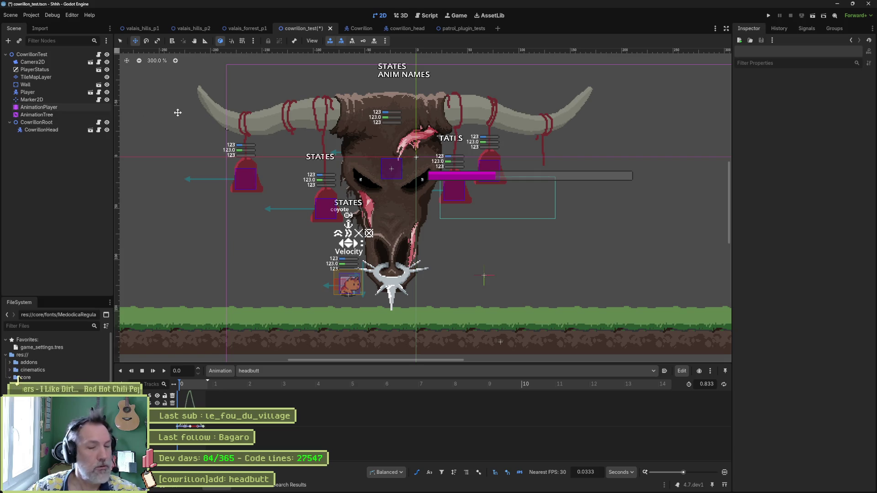
{"action": "key", "text": "F6"}
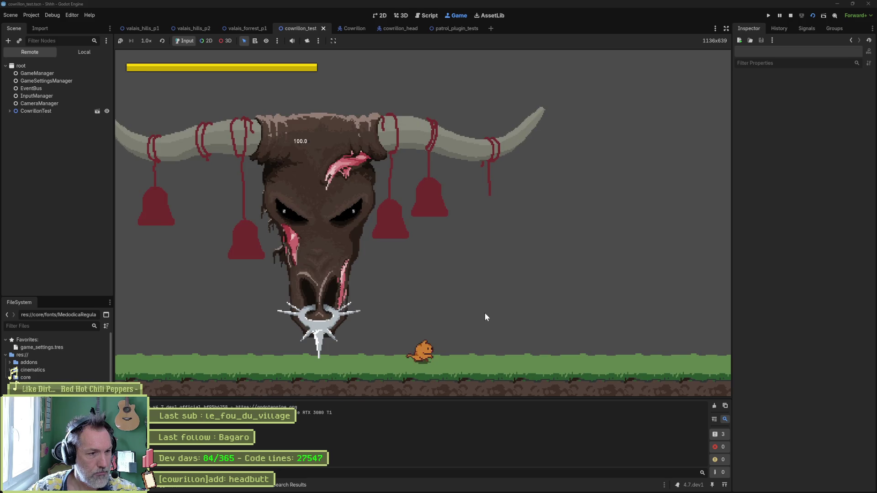
- Stop the game and rename the AnimationTree's Idle state to 'idle'
{"action": "left_click", "coordinate": [790, 15]}
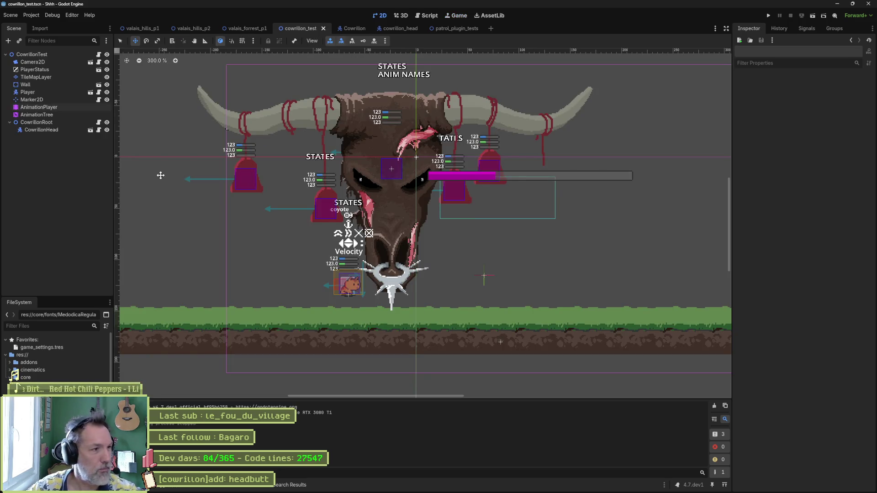
{"action": "left_click", "coordinate": [81, 116]}
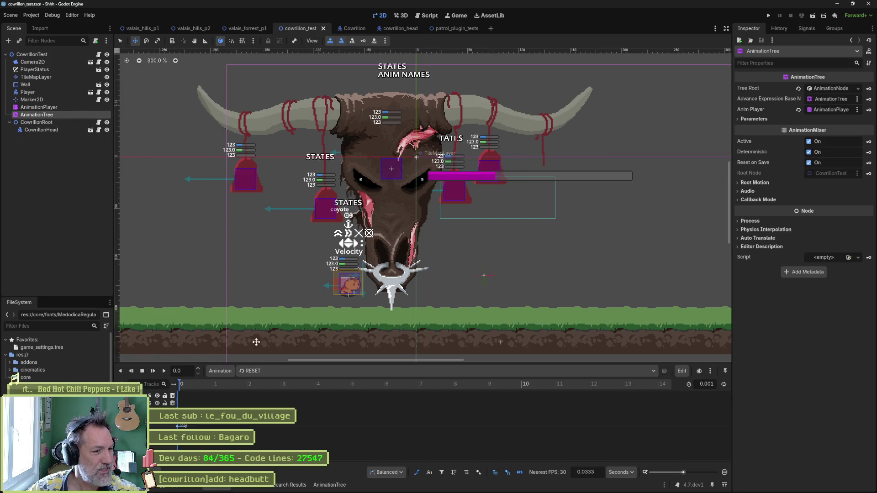
{"action": "left_click", "coordinate": [336, 482]}
{"action": "double_click", "coordinate": [366, 369]}
{"action": "type", "text": "idle"}
{"action": "key", "text": "Return"}
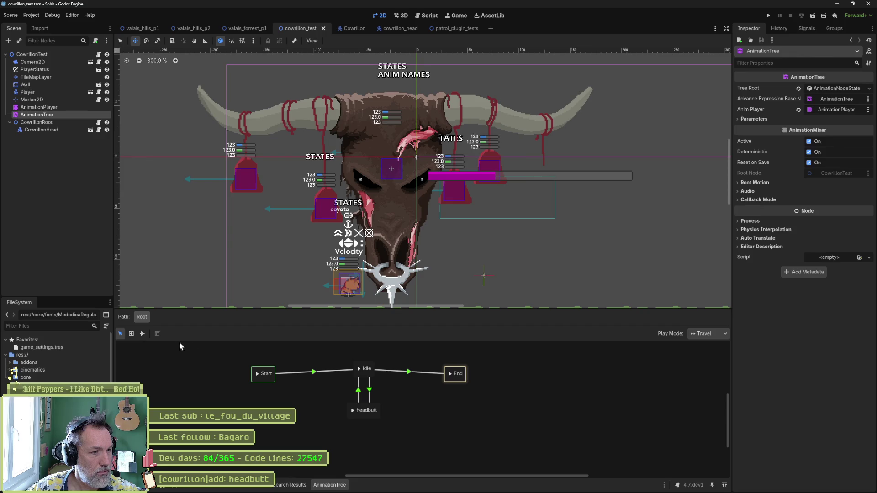
- Leave connect mode and inspect the Start-to-idle transition
{"action": "left_click", "coordinate": [143, 334]}
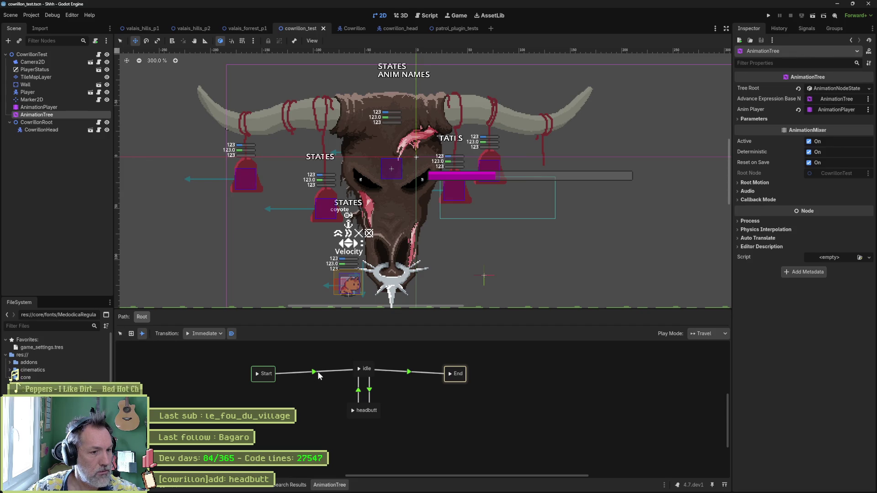
{"action": "left_click", "coordinate": [120, 334]}
{"action": "left_click", "coordinate": [311, 371]}
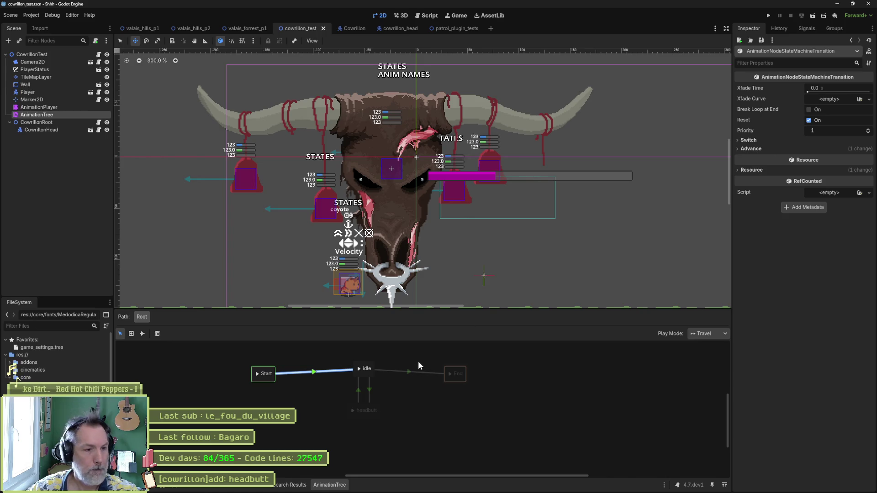
- Set the idle-to-headbutt transition's Advance Mode to Enabled, then save and run the scene
{"action": "left_click", "coordinate": [369, 391]}
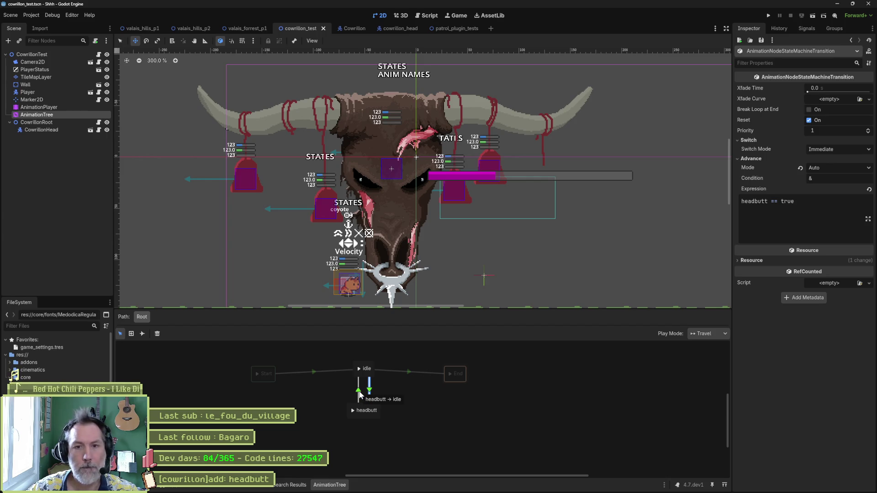
{"action": "left_click", "coordinate": [359, 393]}
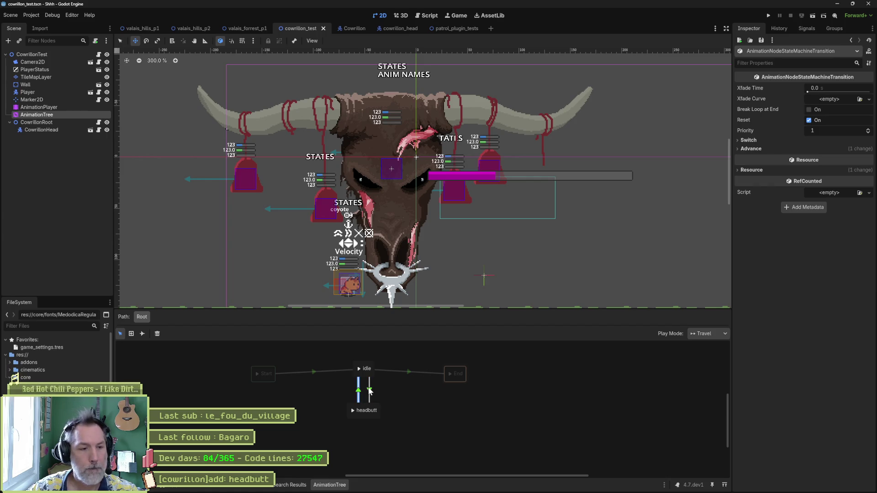
{"action": "left_click", "coordinate": [370, 391]}
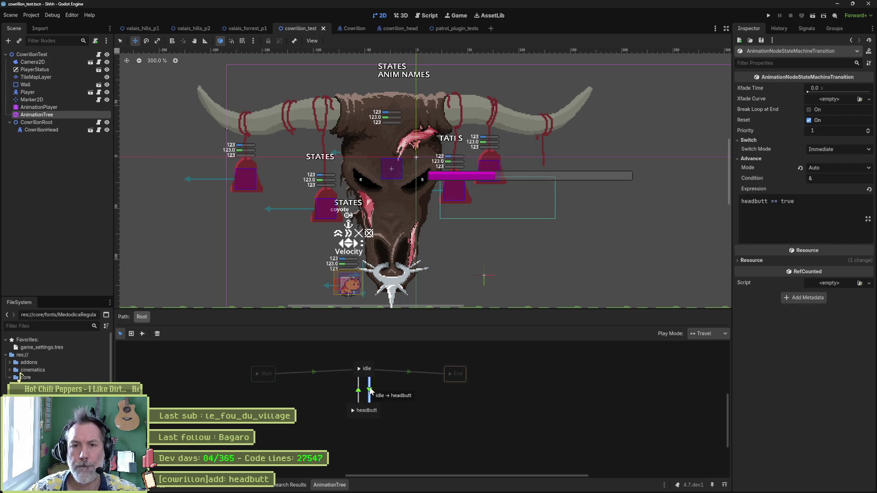
{"action": "left_click", "coordinate": [832, 168]}
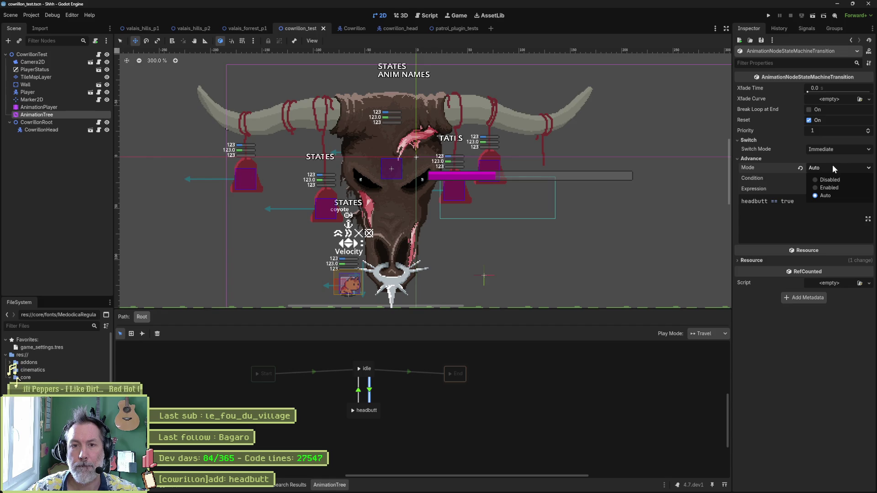
{"action": "left_click", "coordinate": [834, 187]}
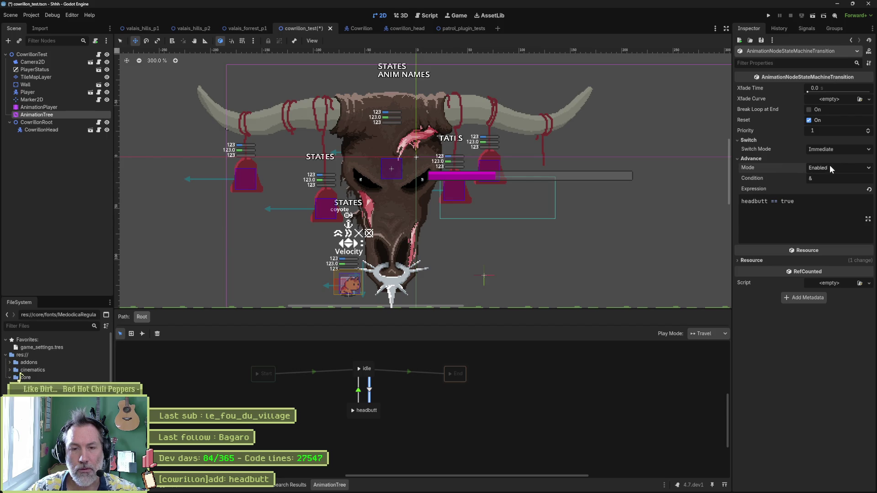
{"action": "left_click", "coordinate": [365, 368]}
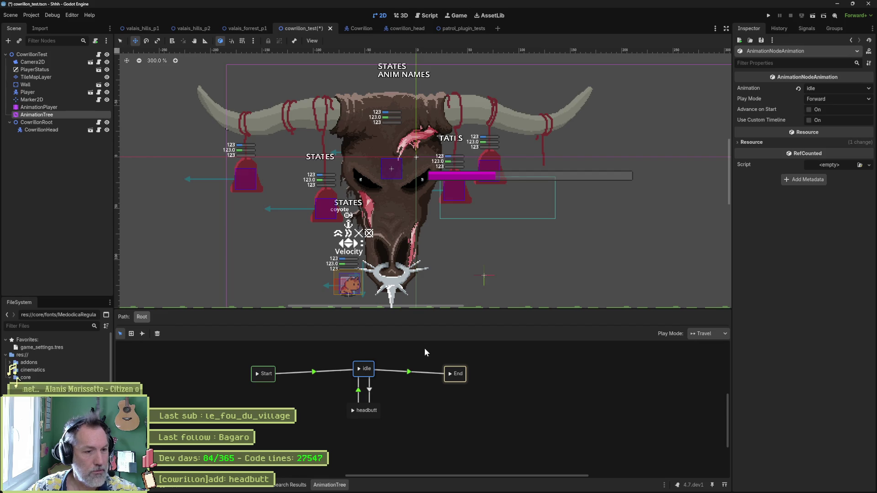
{"action": "key", "text": "F6"}
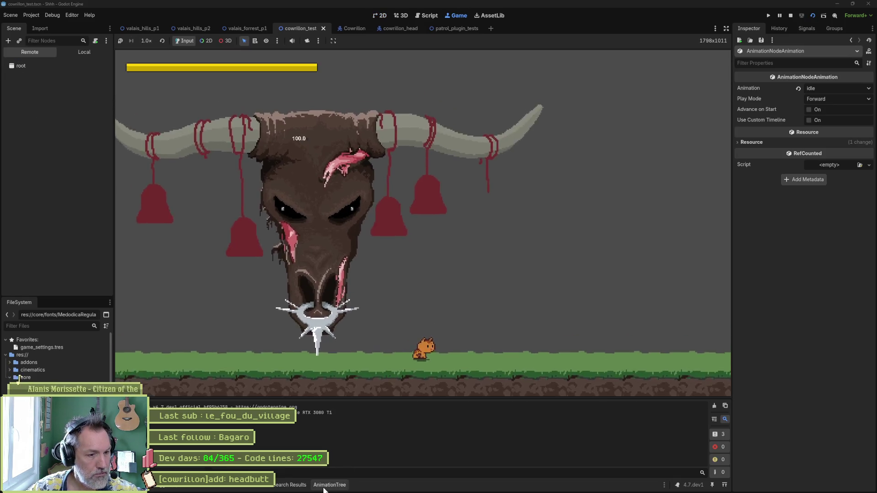
- Watch the state machine graph and live AnimationTree during the run, then stop with F8
{"action": "left_click", "coordinate": [325, 487]}
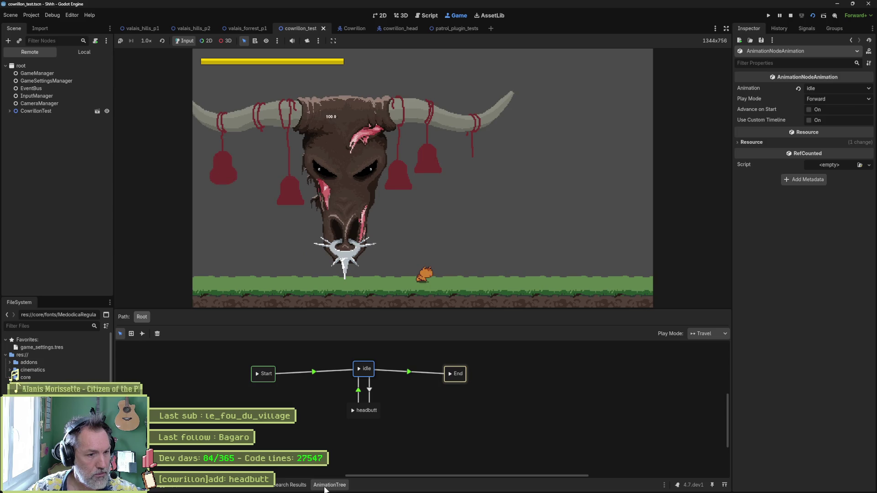
{"action": "left_click", "coordinate": [31, 110]}
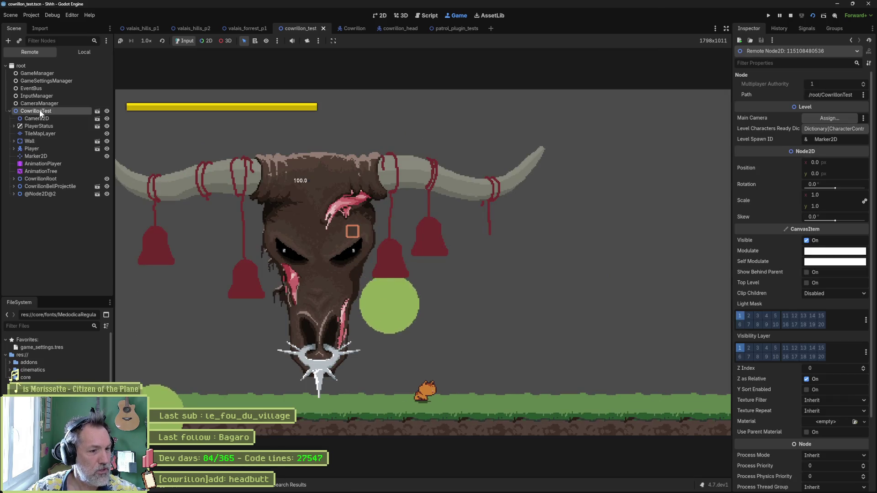
{"action": "left_click", "coordinate": [29, 165]}
{"action": "left_click", "coordinate": [35, 171]}
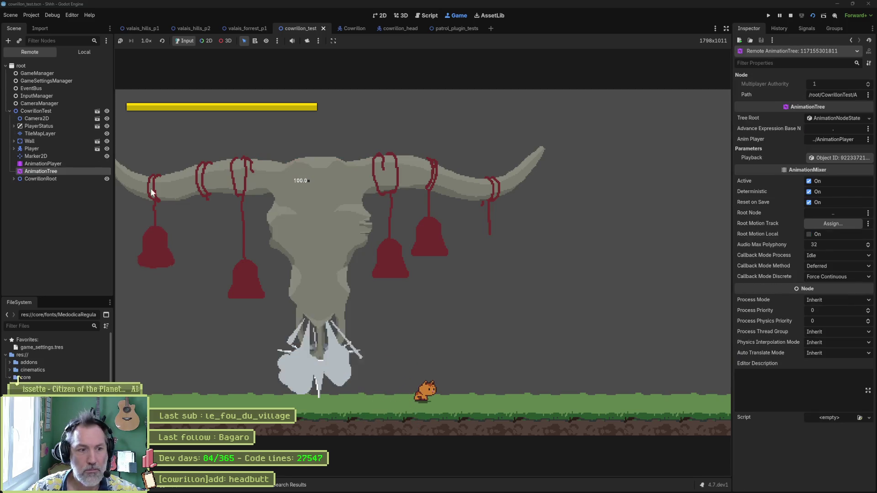
{"action": "key", "text": "F8"}
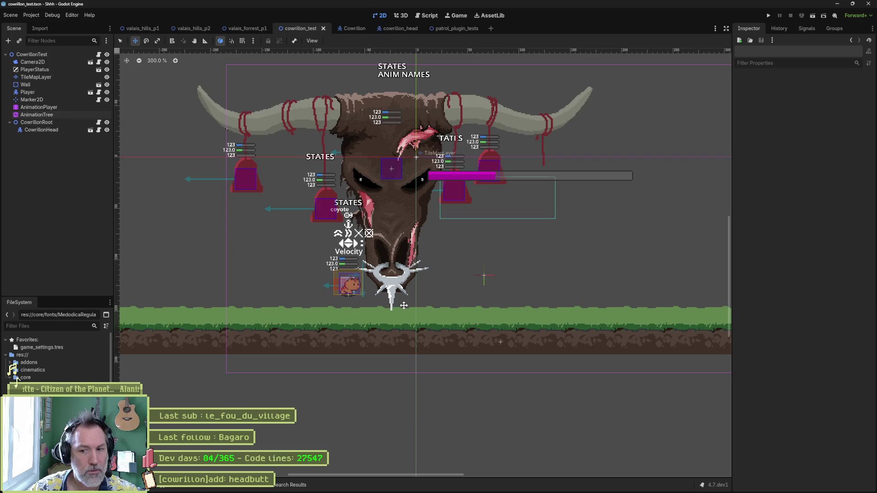
{"action": "left_click", "coordinate": [45, 114]}
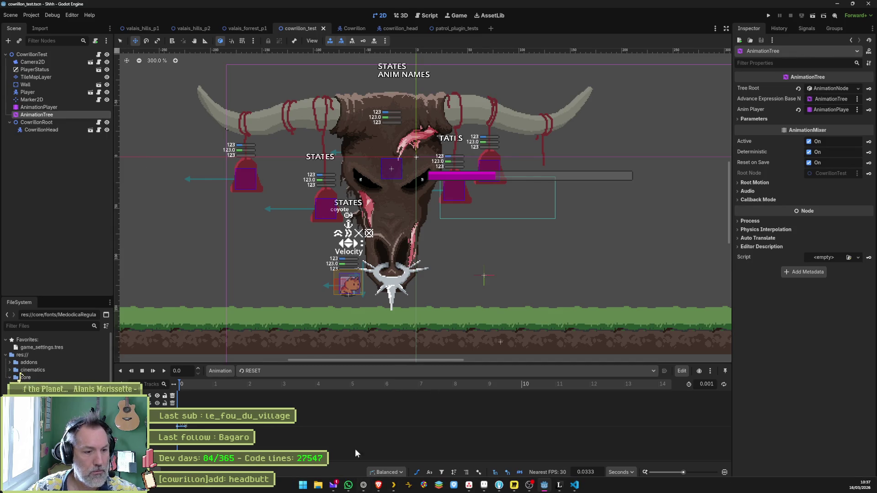
- Set the state machine's Play Mode to Immediate and test-run the scene
{"action": "left_click", "coordinate": [336, 485]}
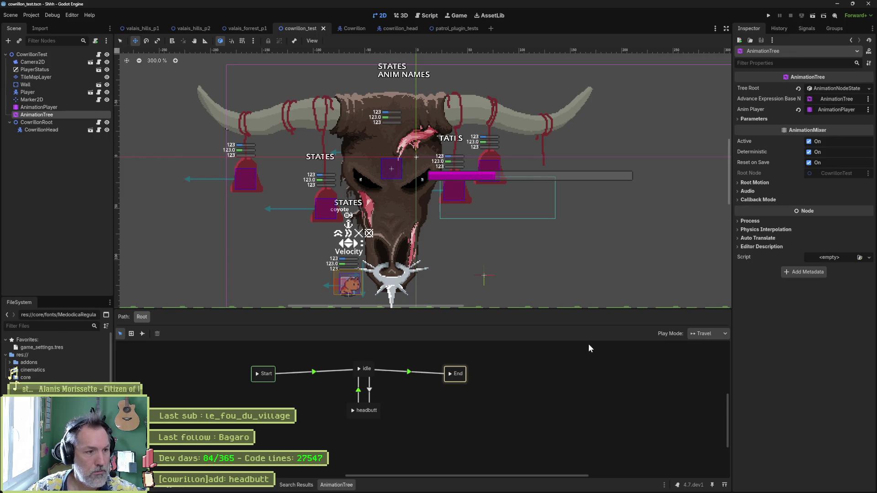
{"action": "left_click", "coordinate": [700, 334]}
{"action": "left_click", "coordinate": [710, 345]}
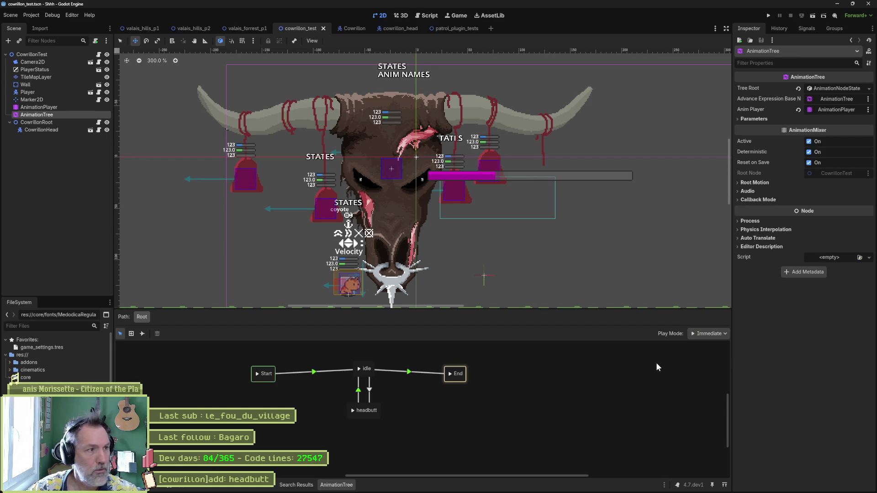
{"action": "key", "text": "F6"}
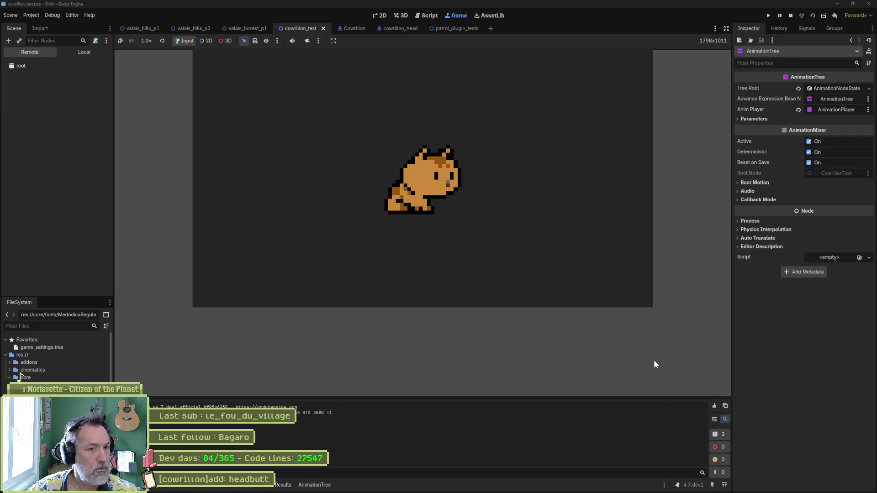
{"action": "key", "text": "F8"}
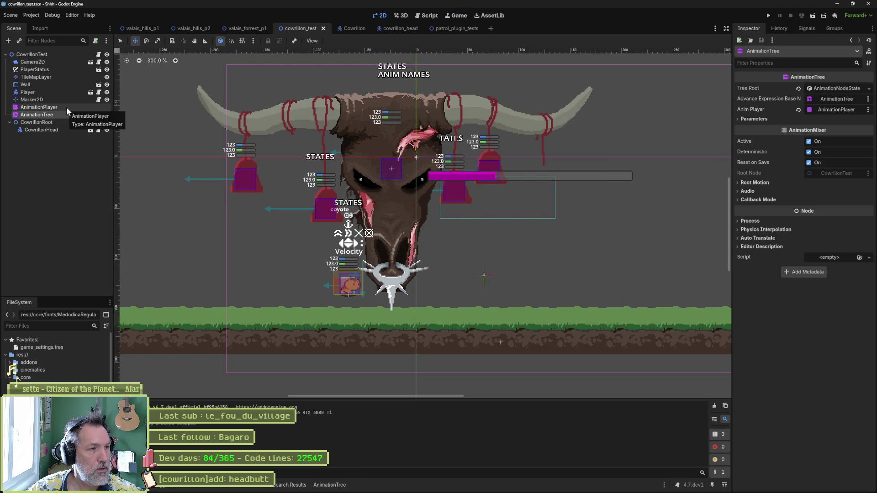
- Delete the Start-to-idle transition, save, and run the scene again
{"action": "left_click", "coordinate": [330, 485]}
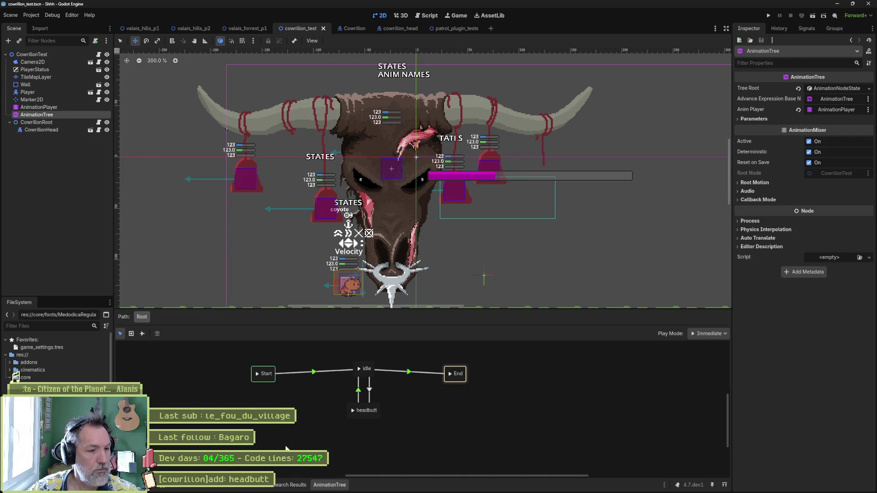
{"action": "left_click", "coordinate": [301, 374]}
{"action": "left_click", "coordinate": [157, 334]}
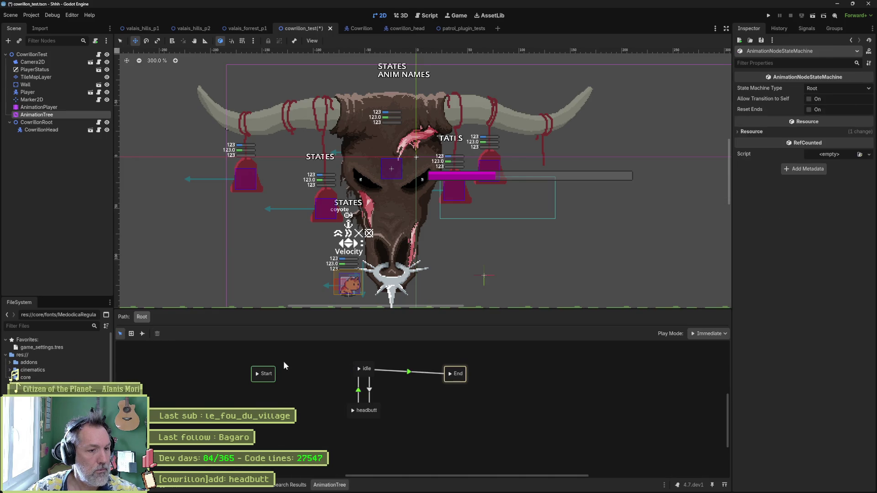
{"action": "left_click", "coordinate": [402, 372]}
{"action": "key", "text": "F6"}
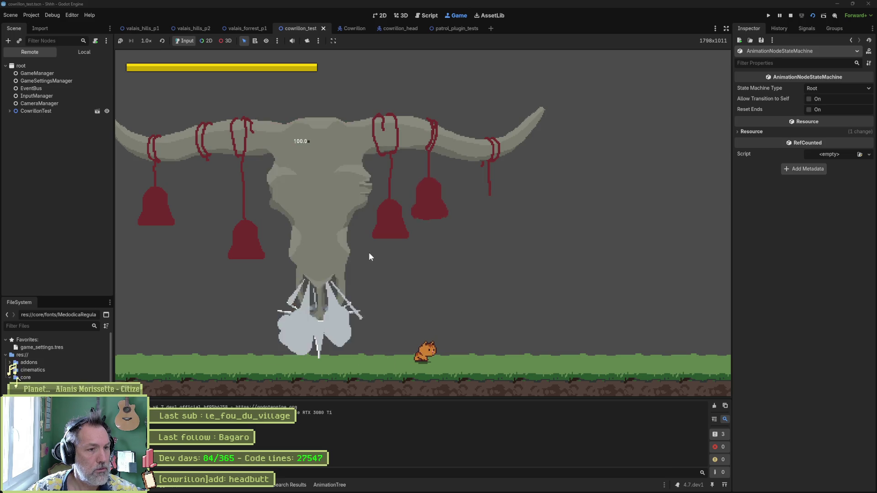
- Stop the game, keep idle's play mode as Forward, and ready Start for a new transition
{"action": "key", "text": "F8"}
{"action": "left_click", "coordinate": [65, 109]}
{"action": "left_click", "coordinate": [65, 114]}
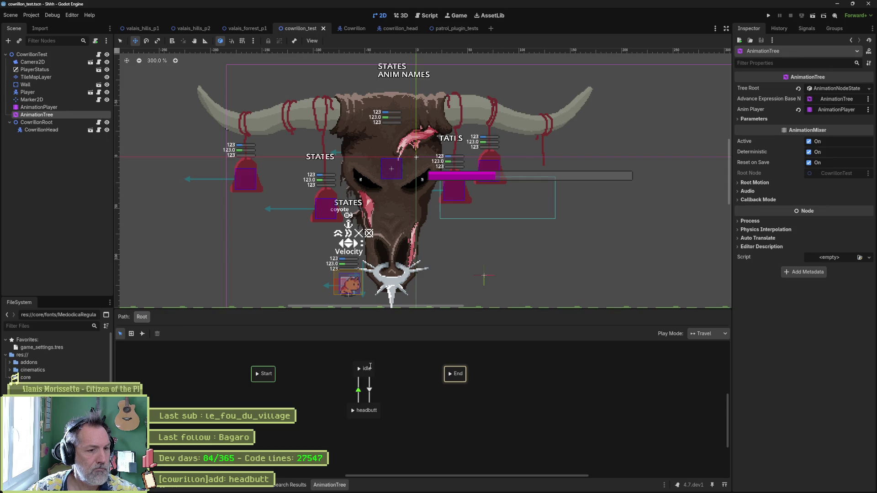
{"action": "left_click", "coordinate": [368, 366]}
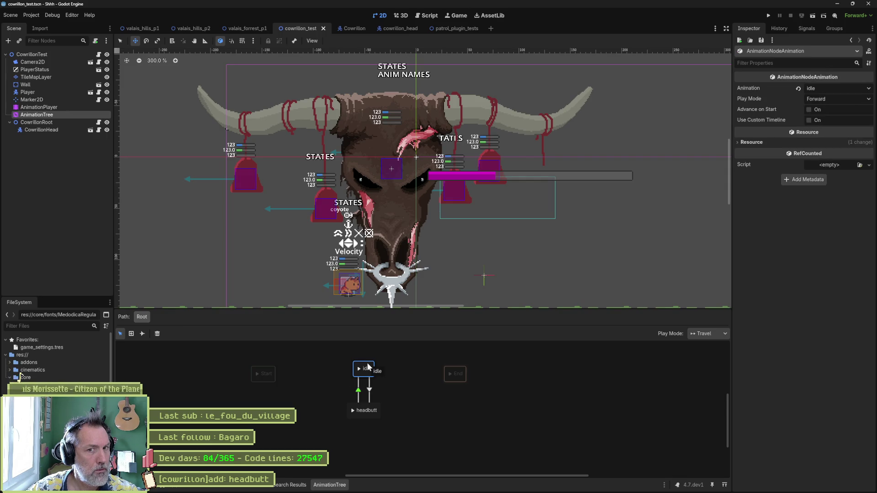
{"action": "left_click", "coordinate": [836, 97]}
{"action": "left_click", "coordinate": [837, 97]}
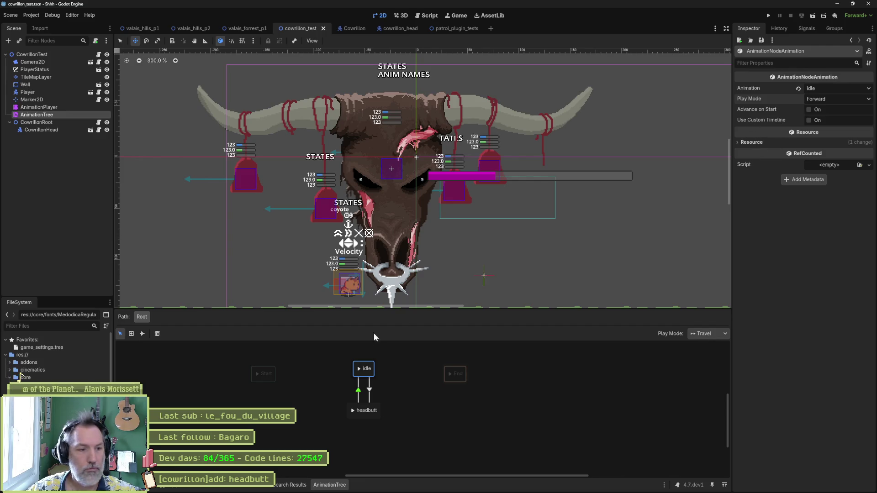
{"action": "left_click", "coordinate": [263, 373]}
{"action": "left_click", "coordinate": [142, 334]}
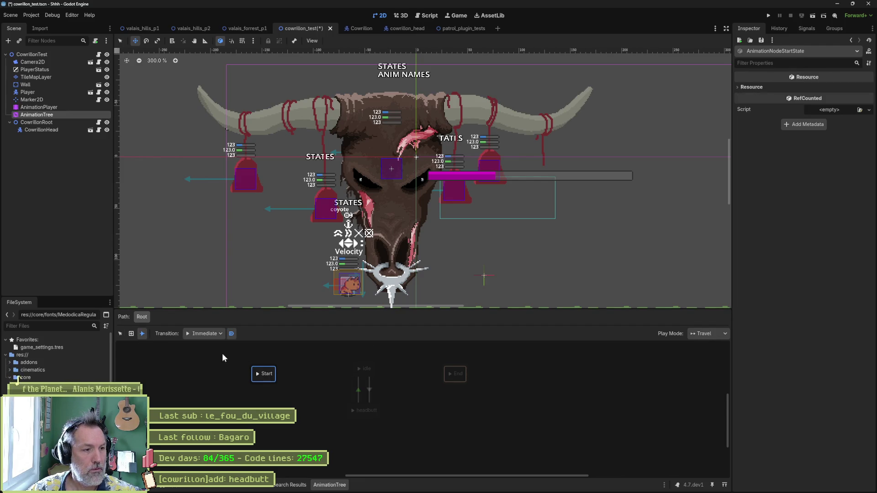
- Link Start to the idle state, then run the scene and stop it
{"action": "left_click_drag", "start_coordinate": [270, 376], "coordinate": [365, 369]}
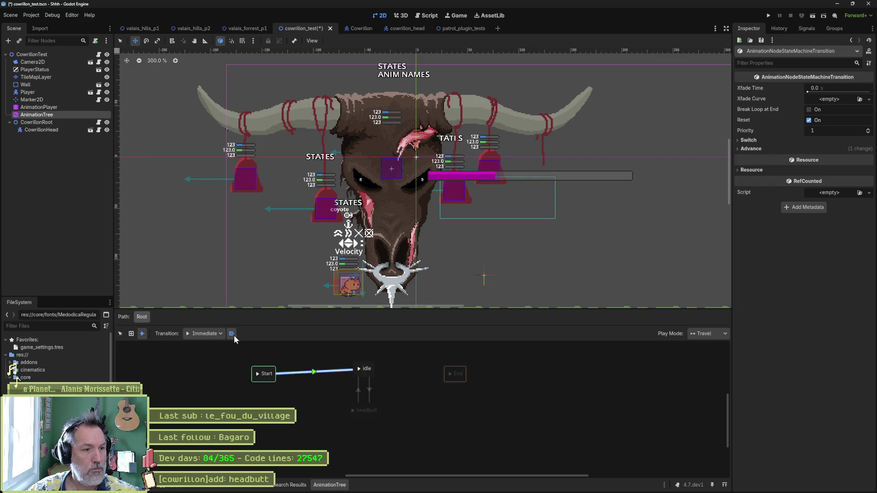
{"action": "key", "text": "F6"}
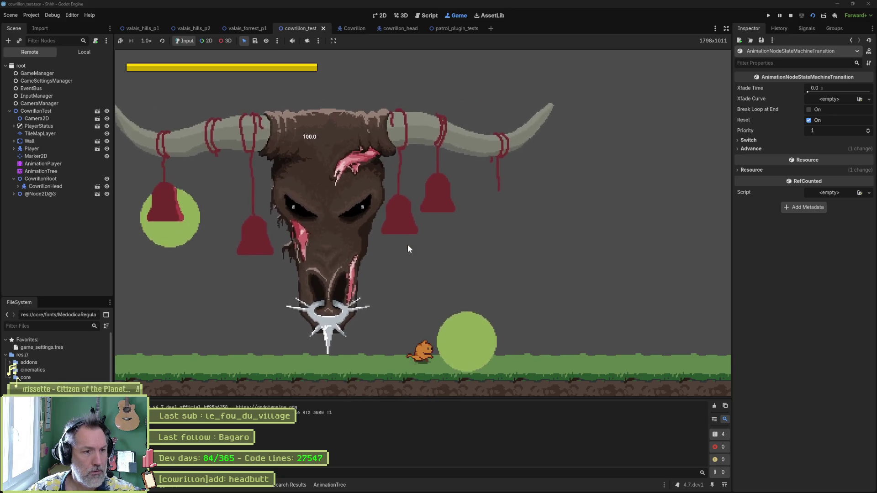
{"action": "key", "text": "F8"}
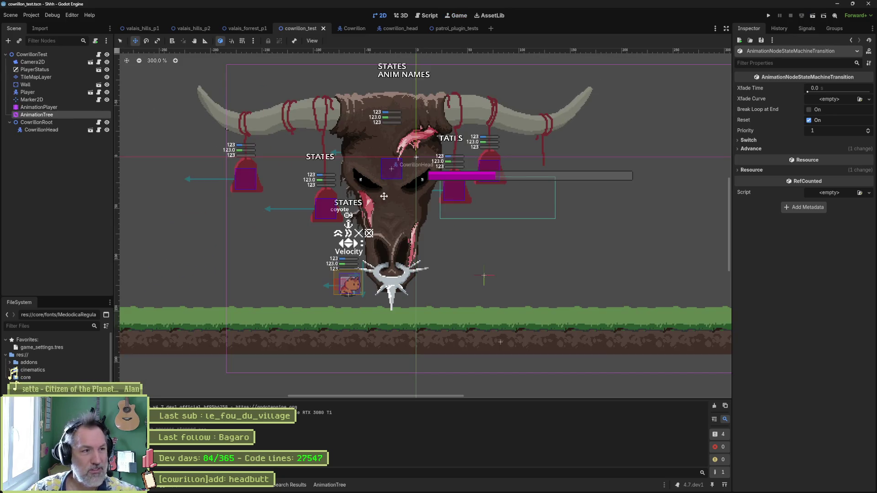
- Preview the idle animation from its start, then open the AnimationTree state machine graph
{"action": "left_click", "coordinate": [48, 107]}
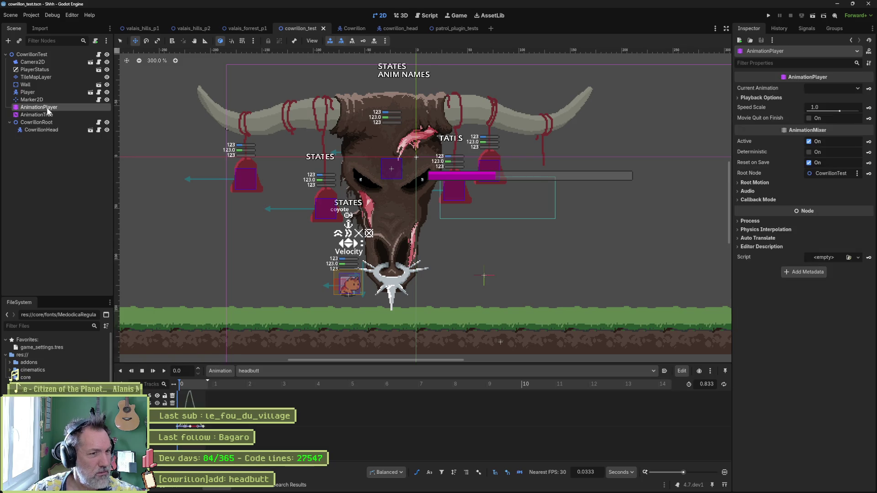
{"action": "left_click", "coordinate": [290, 371]}
{"action": "left_click", "coordinate": [293, 399]}
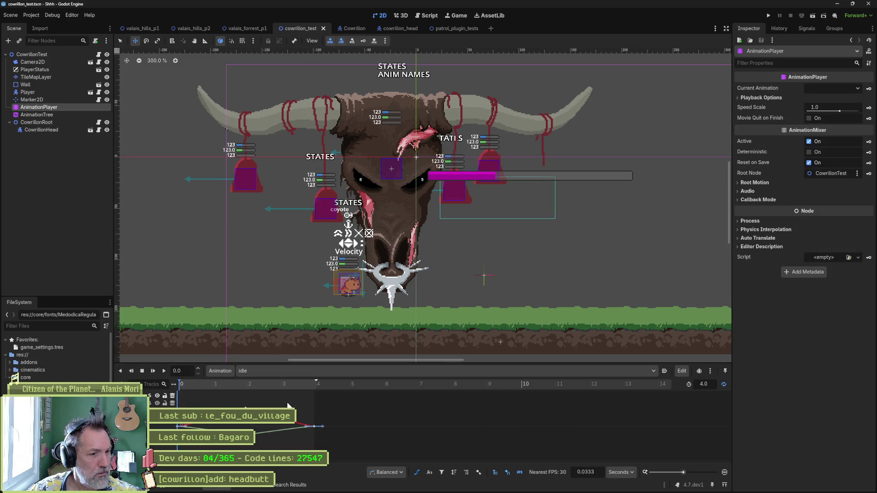
{"action": "left_click", "coordinate": [313, 386]}
{"action": "left_click_drag", "start_coordinate": [313, 393], "coordinate": [165, 386]}
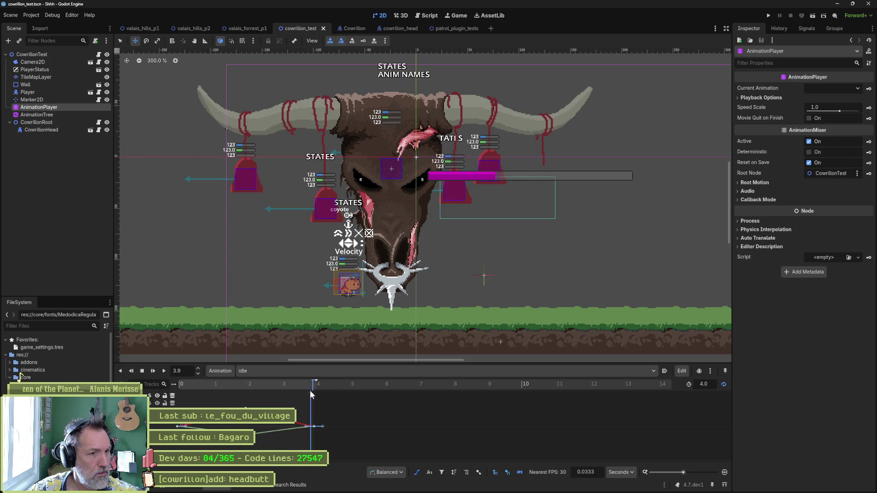
{"action": "left_click", "coordinate": [162, 371]}
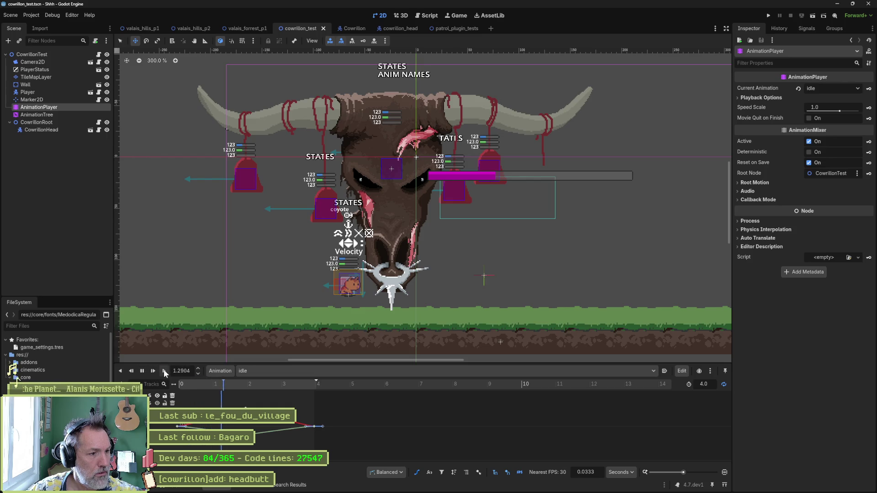
{"action": "left_click", "coordinate": [142, 371]}
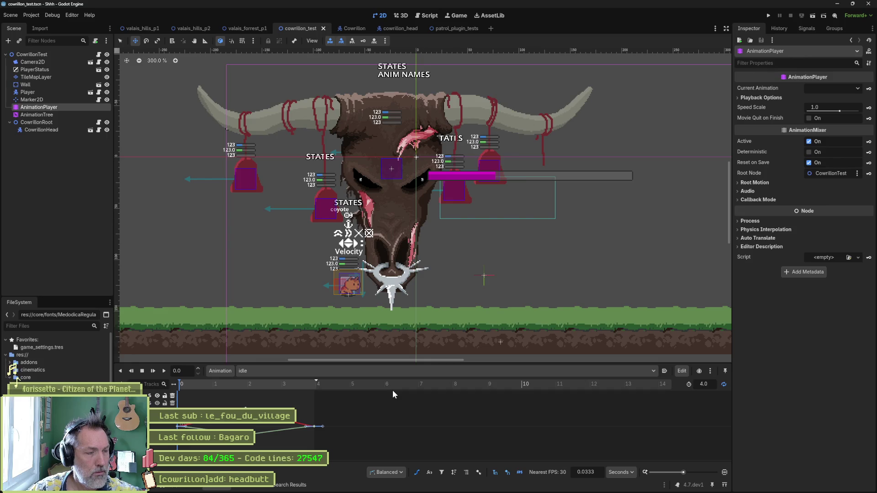
{"action": "left_click", "coordinate": [65, 114]}
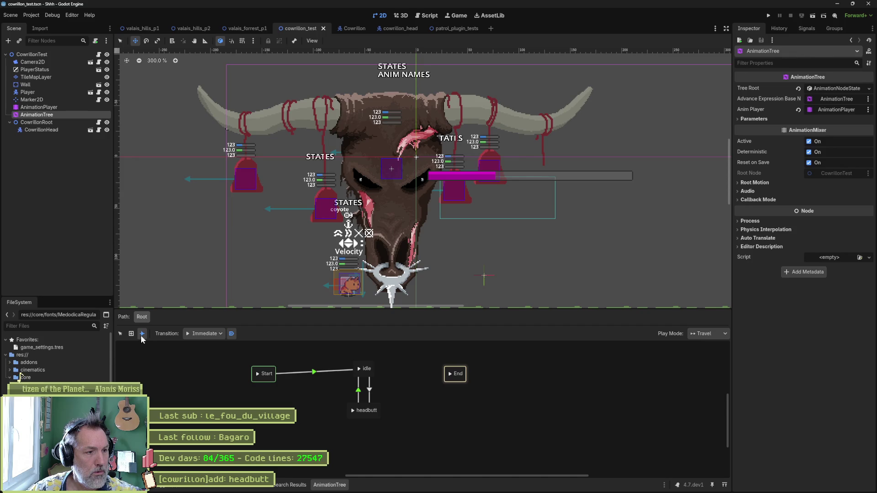
{"action": "left_click", "coordinate": [121, 333]}
- Inspect the idle-to-headbutt and headbutt-to-idle transitions in turn
{"action": "left_click", "coordinate": [369, 391]}
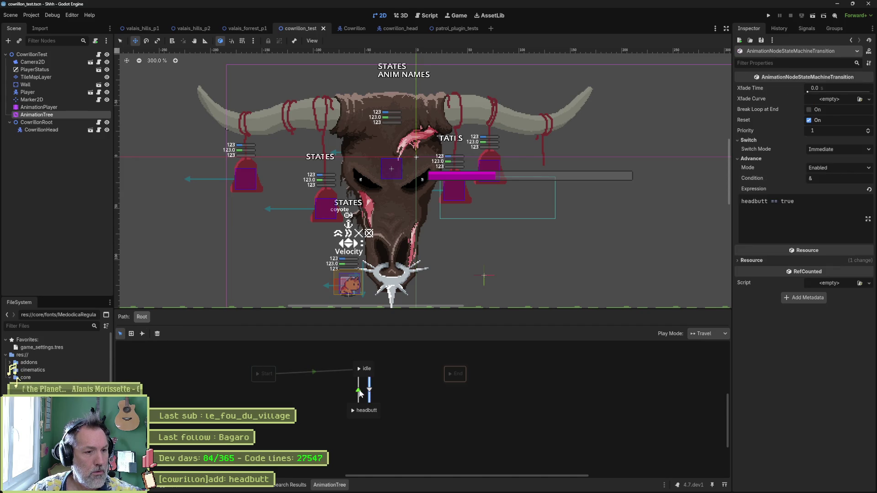
{"action": "left_click", "coordinate": [358, 390]}
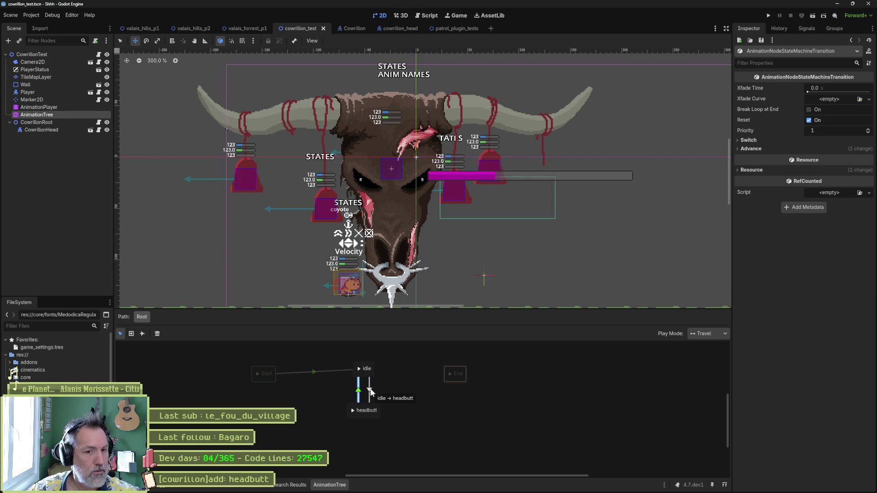
{"action": "left_click", "coordinate": [370, 391]}
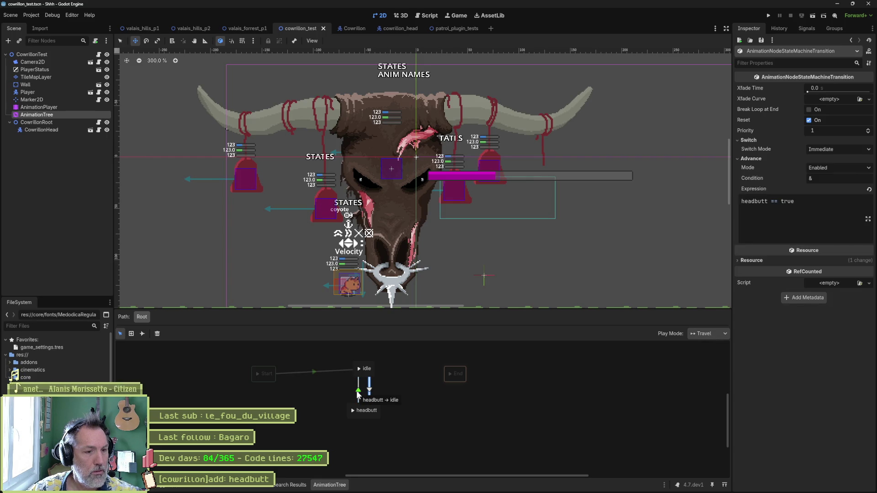
{"action": "left_click", "coordinate": [357, 392]}
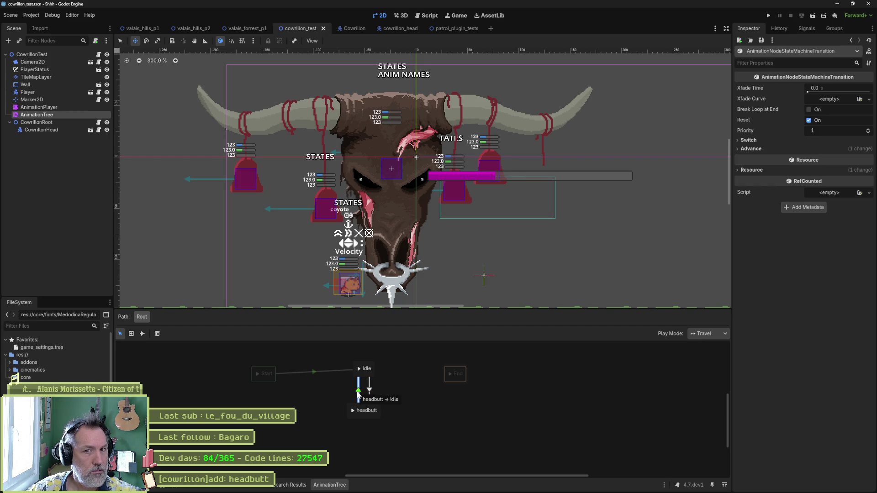
{"action": "left_click", "coordinate": [370, 392]}
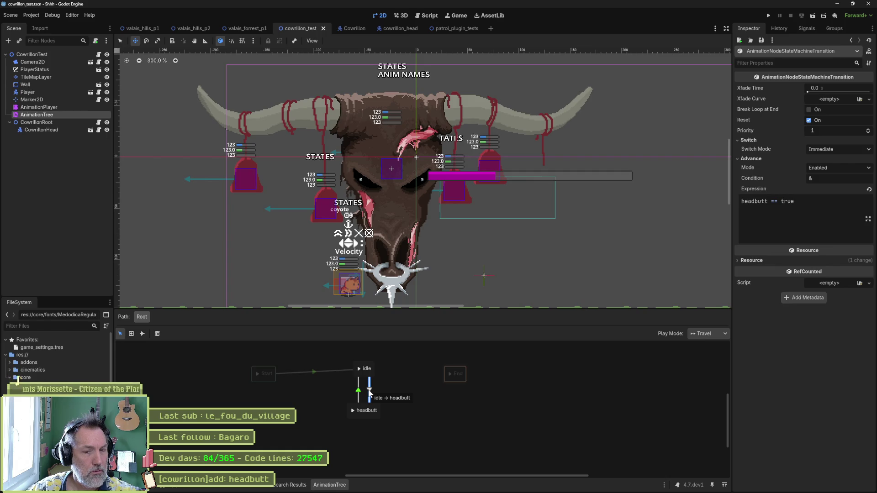
- Preview the state machine from idle with the idle-to-headbutt transition selected
{"action": "left_click", "coordinate": [352, 410]}
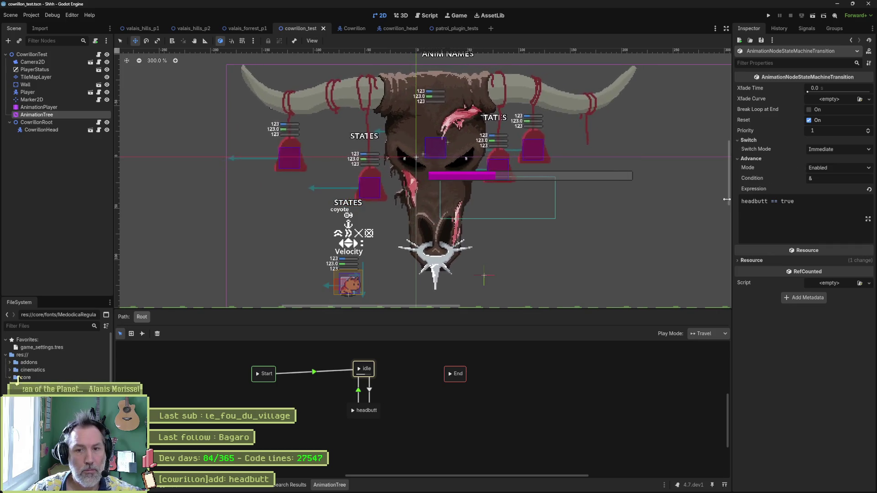
{"action": "left_click", "coordinate": [371, 391]}
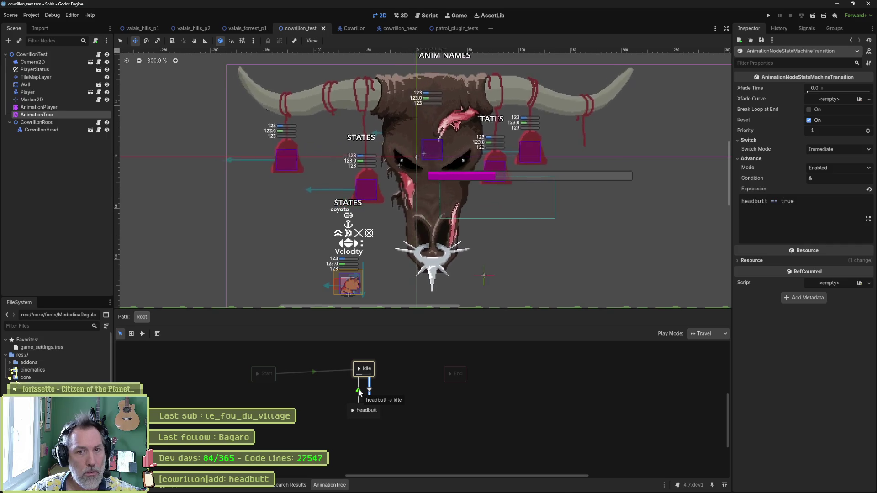
{"action": "left_click", "coordinate": [359, 370]}
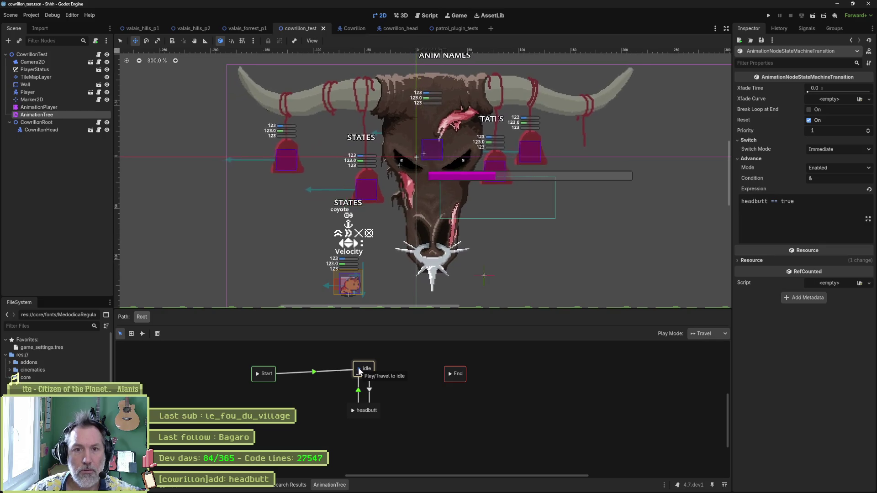
- Give idle-to-headbutt Auto advance, Break Loop at End off, and Switch Mode Immediate
{"action": "left_click", "coordinate": [824, 149]}
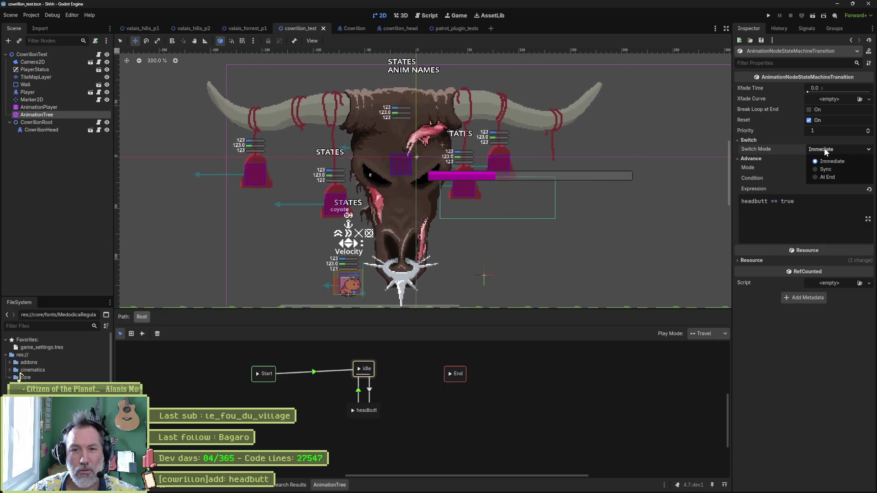
{"action": "left_click", "coordinate": [827, 177]}
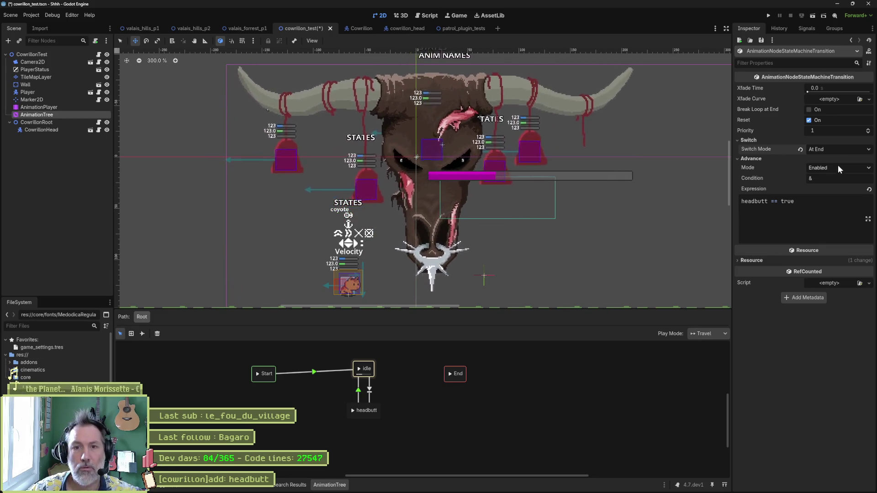
{"action": "left_click", "coordinate": [800, 150]}
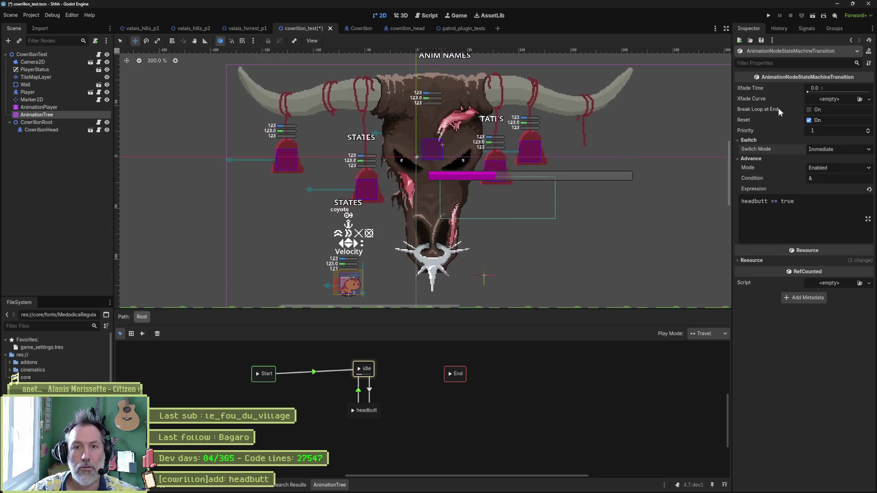
{"action": "left_click", "coordinate": [809, 110]}
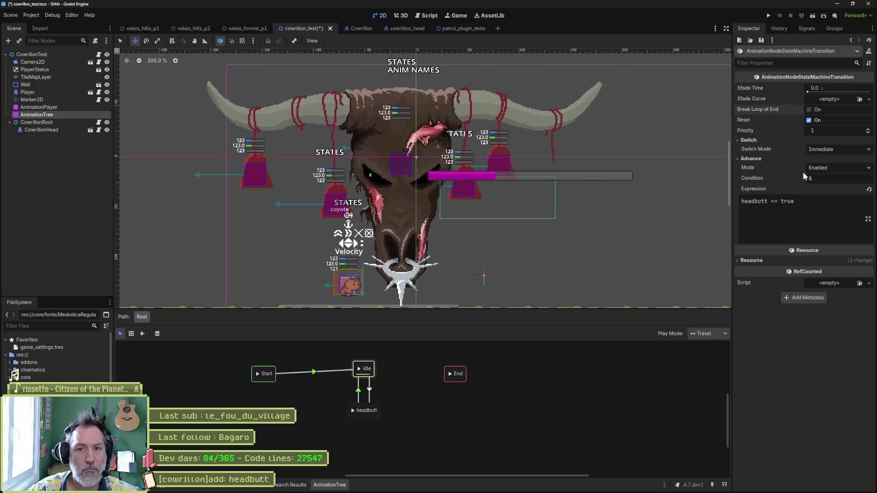
{"action": "left_click", "coordinate": [829, 168]}
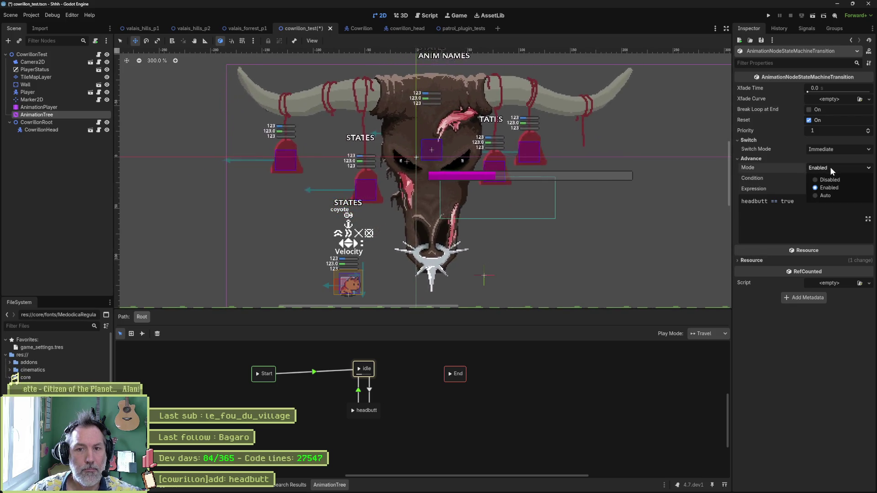
{"action": "left_click", "coordinate": [827, 196]}
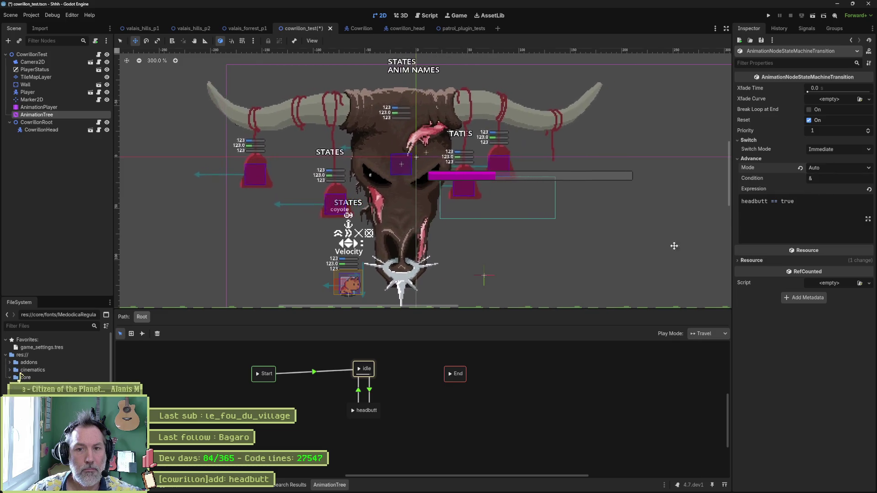
{"action": "left_click", "coordinate": [544, 290]}
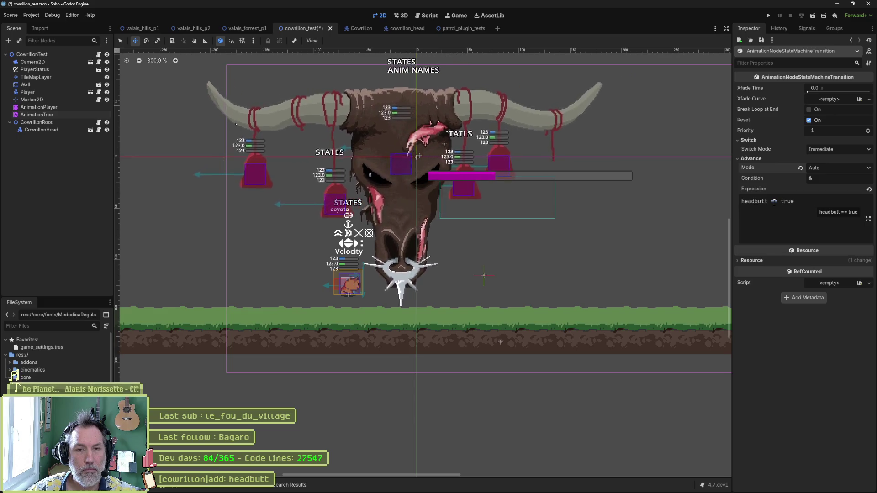
- Delete 'headbutt ==' from the expression and undo it, then enlarge the AnimationTree's animation panel
{"action": "left_click_drag", "start_coordinate": [779, 201], "coordinate": [681, 197]}
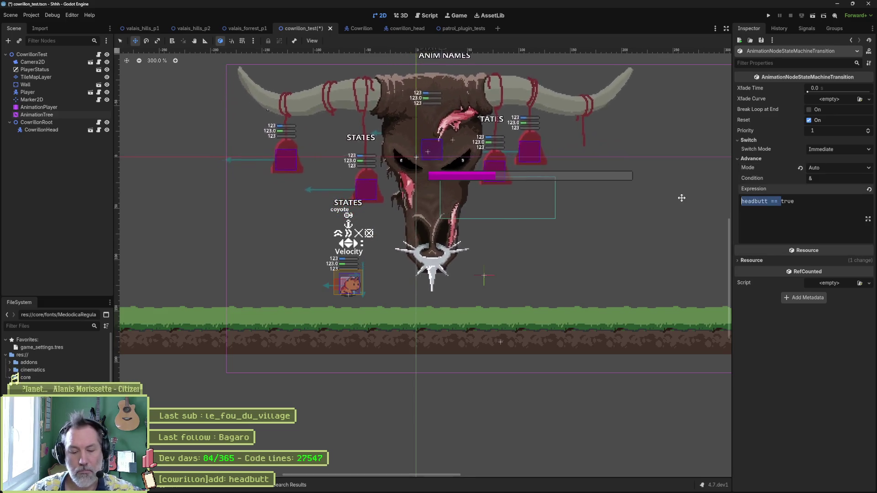
{"action": "key", "text": "BackSpace"}
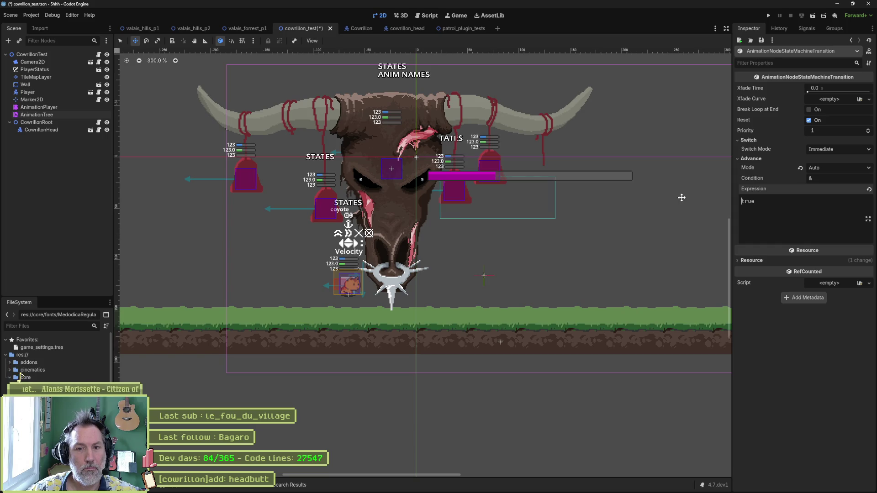
{"action": "key", "text": "ctrl+z"}
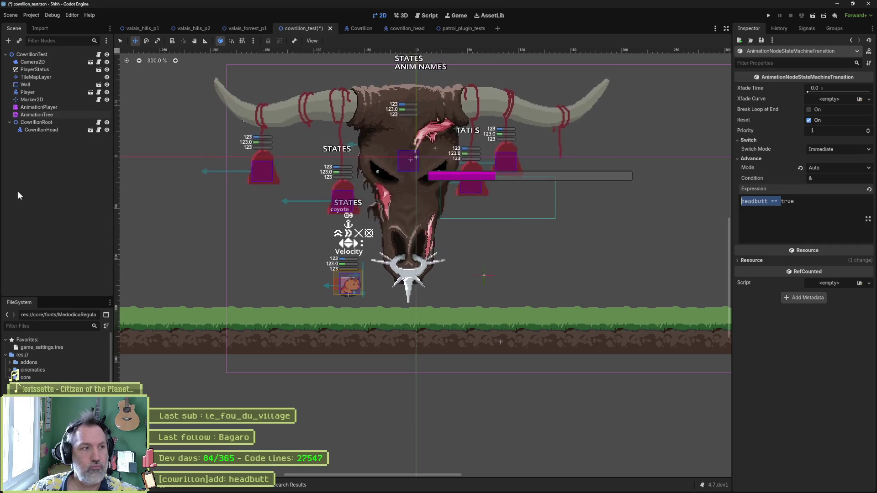
{"action": "left_click", "coordinate": [65, 114]}
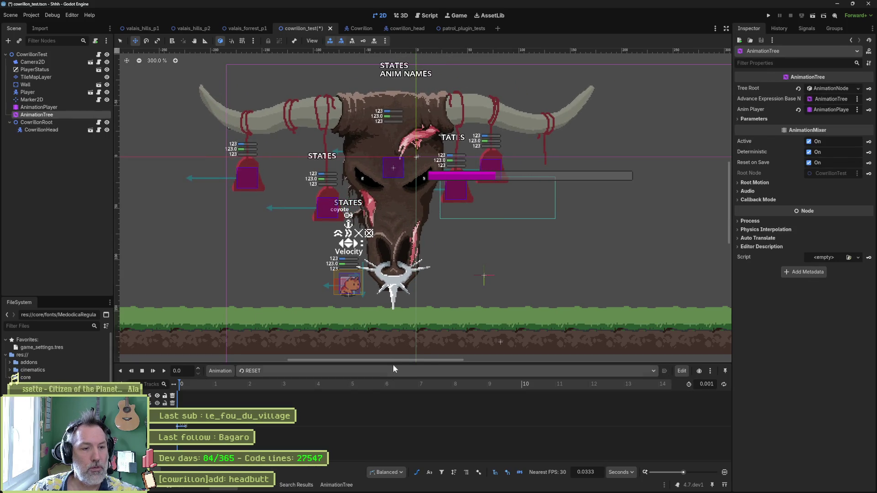
{"action": "left_click_drag", "start_coordinate": [396, 365], "coordinate": [396, 327]}
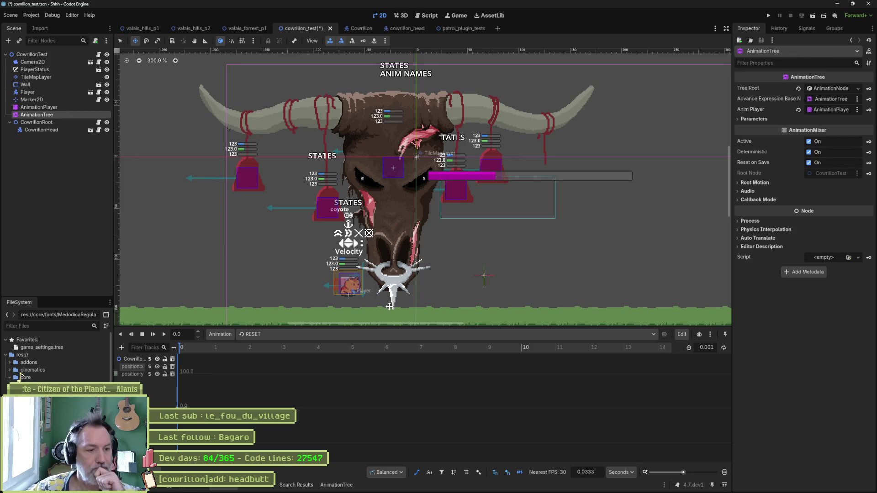
- Inspect the Start and End states and the idle-to-headbutt transition in the graph
{"action": "left_click", "coordinate": [337, 485]}
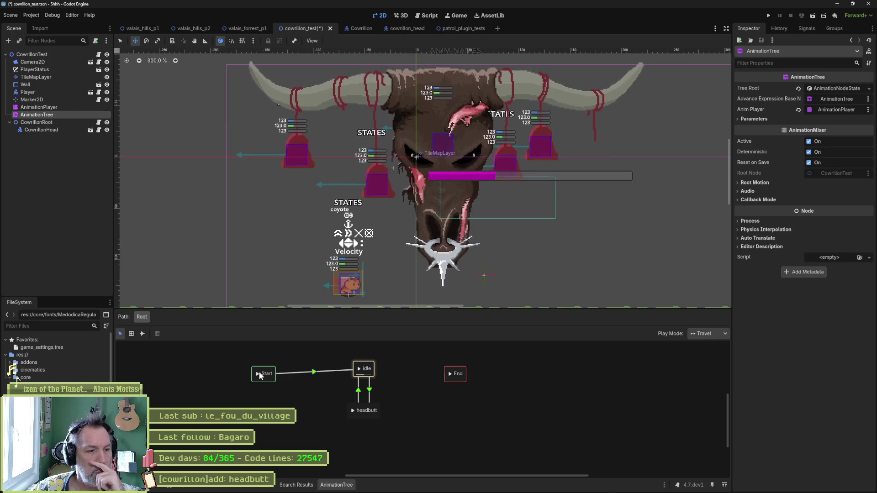
{"action": "left_click", "coordinate": [450, 377]}
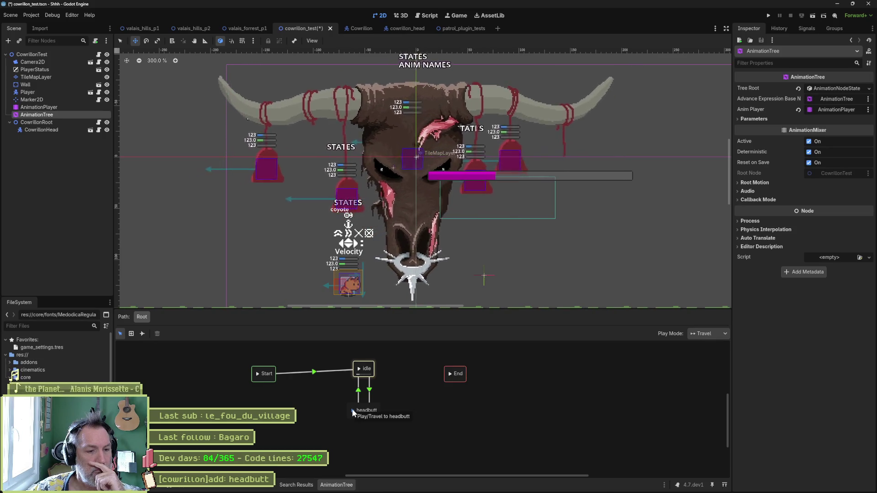
{"action": "left_click", "coordinate": [328, 398]}
{"action": "left_click", "coordinate": [264, 379]}
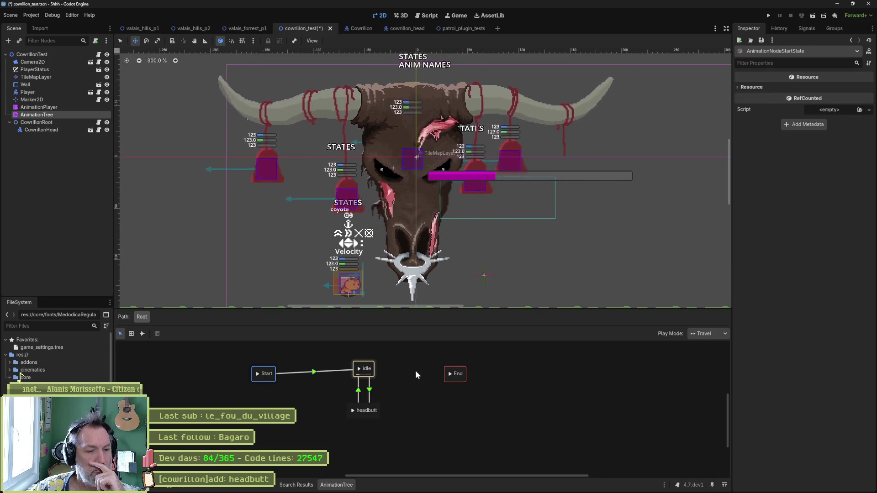
{"action": "left_click", "coordinate": [370, 394]}
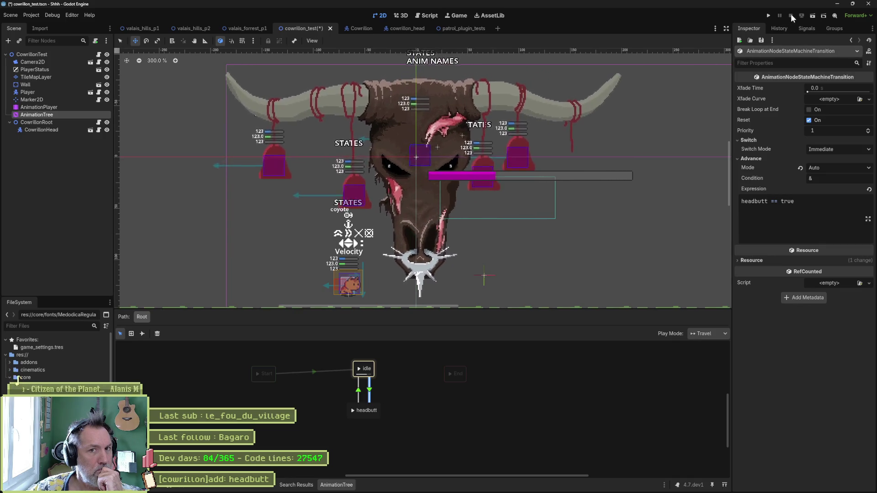
{"action": "left_click", "coordinate": [405, 412]}
{"action": "left_click", "coordinate": [452, 373]}
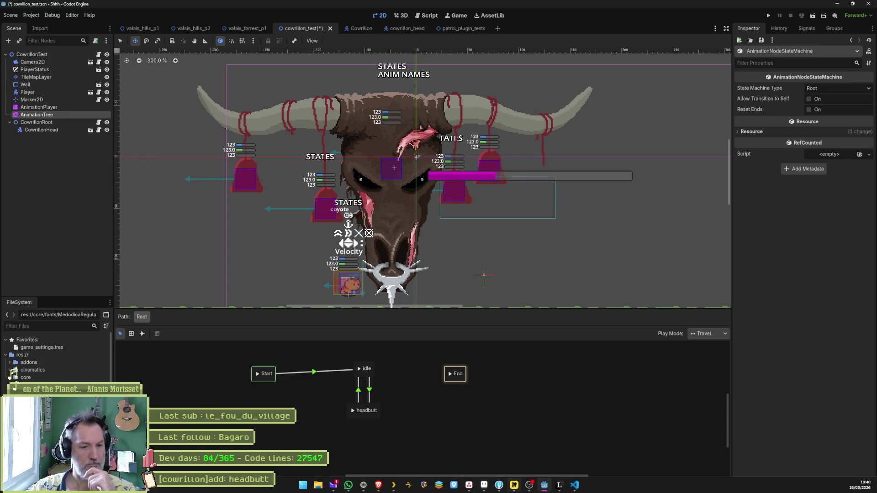
- Read the Using AnimationTree docs note about parameters, then switch to the Gemini chat
{"action": "mouse_move", "coordinate": [363, 491]}
{"action": "left_click", "coordinate": [363, 445]}
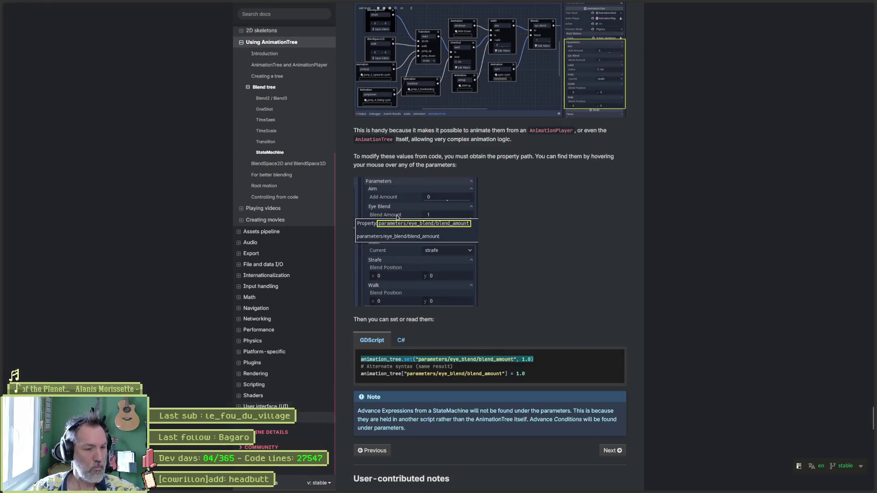
{"action": "mouse_move", "coordinate": [17, 100]}
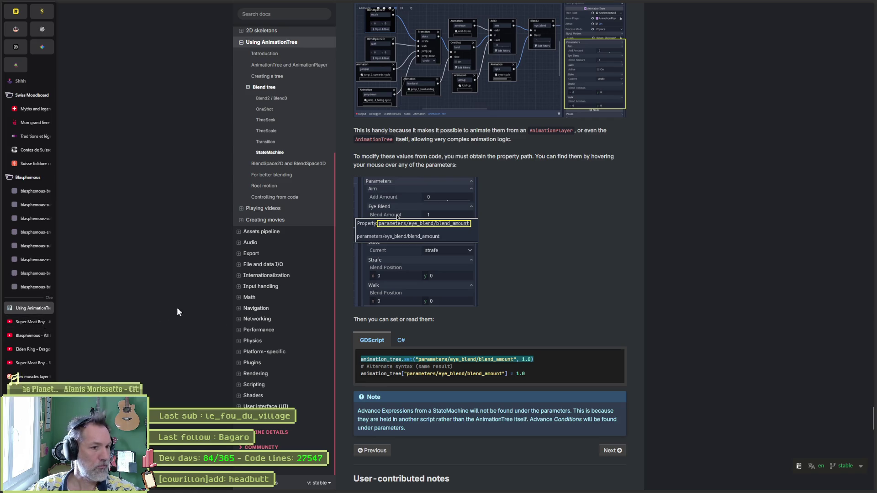
{"action": "scroll", "coordinate": [558, 376], "scroll_direction": "down", "scroll_amount": 2}
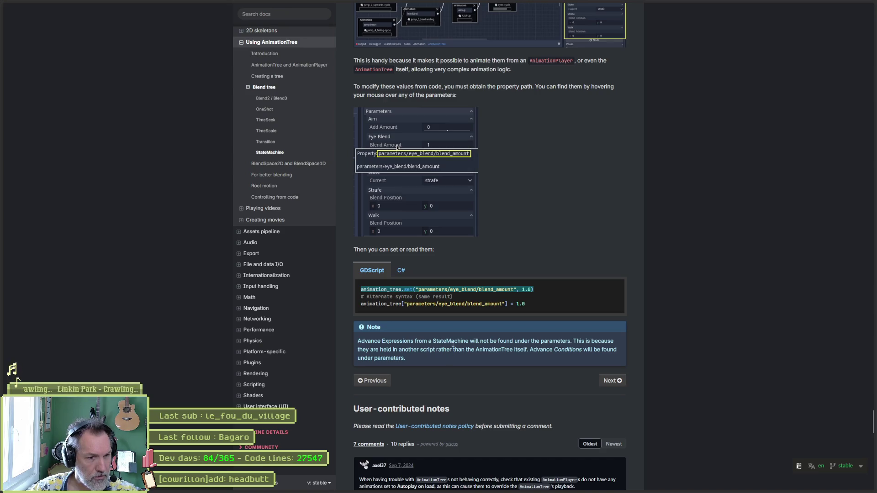
{"action": "left_click_drag", "start_coordinate": [514, 341], "coordinate": [571, 341]}
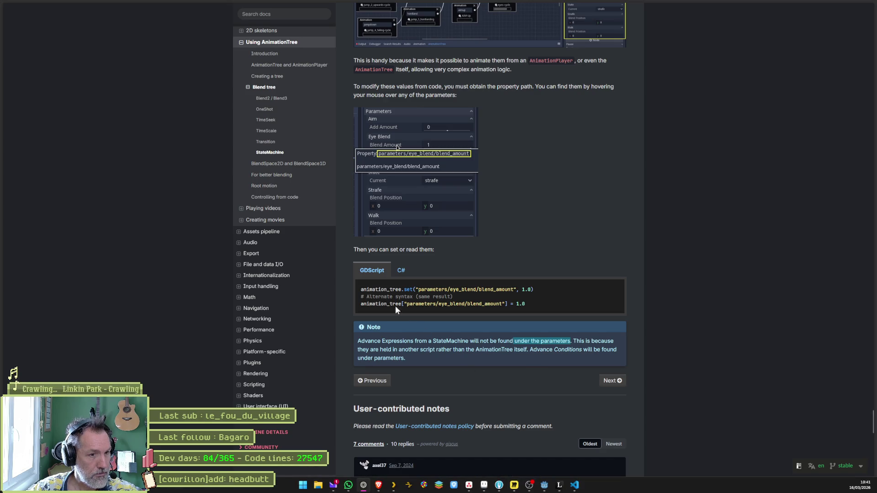
{"action": "double_click", "coordinate": [439, 290]}
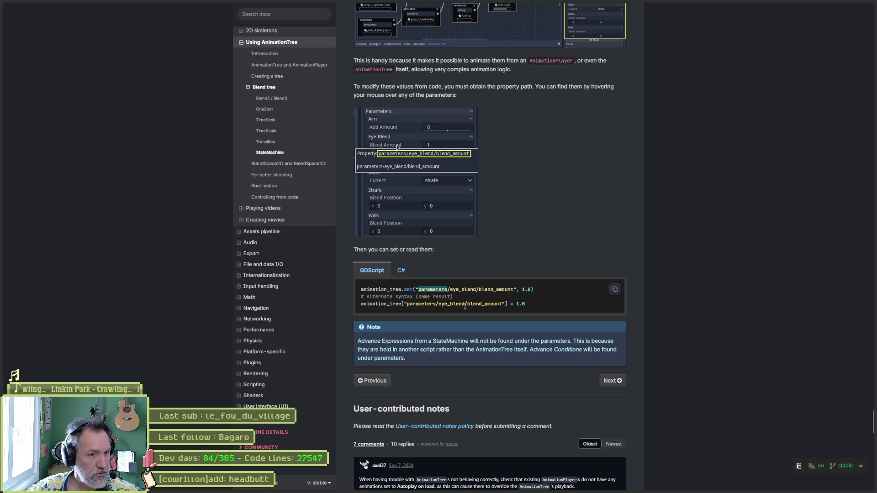
{"action": "mouse_move", "coordinate": [451, 492]}
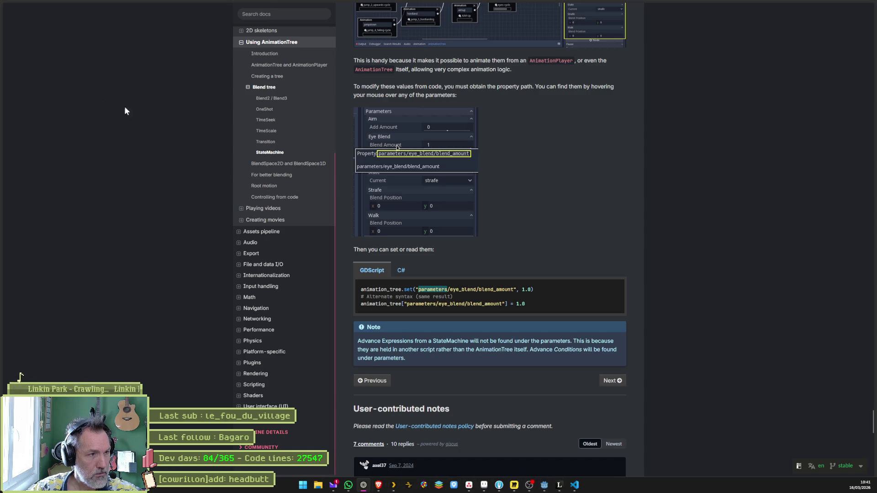
{"action": "left_click", "coordinate": [42, 47]}
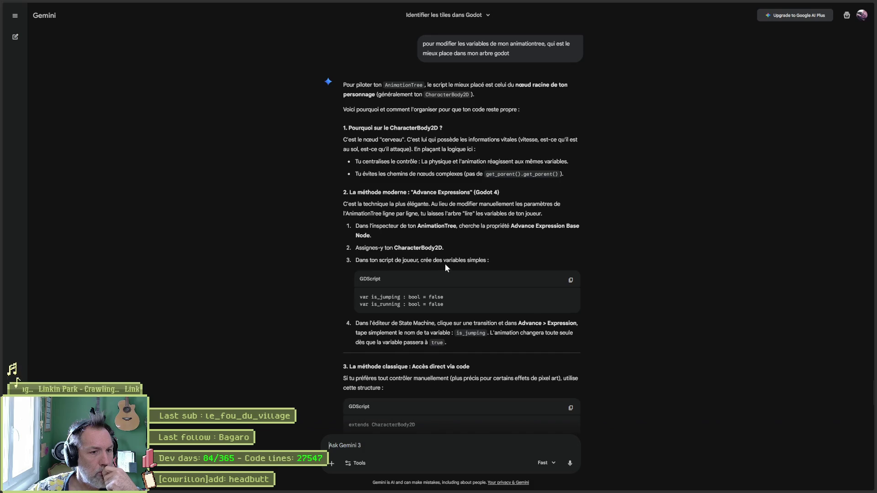
- Scroll through Gemini's direct-code GDScript example and return to Godot
{"action": "scroll", "coordinate": [447, 287], "scroll_direction": "down", "scroll_amount": 2}
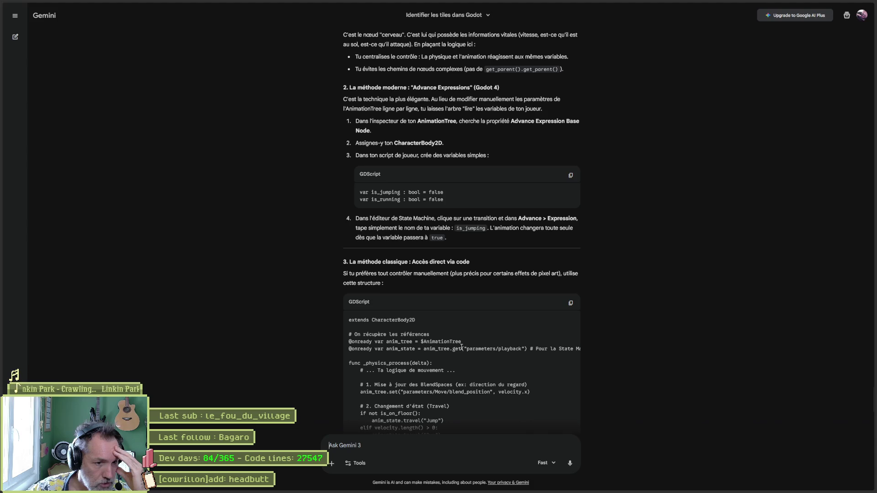
{"action": "scroll", "coordinate": [461, 349], "scroll_direction": "down", "scroll_amount": 2}
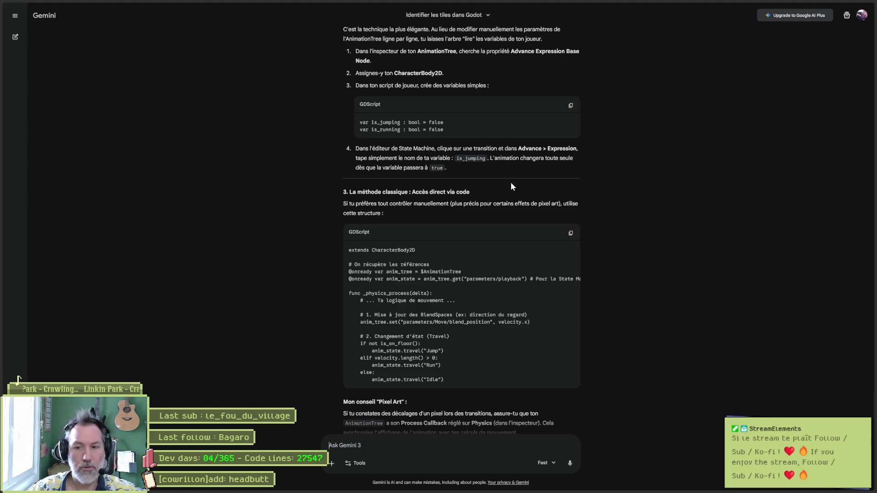
{"action": "key", "text": "alt+Tab"}
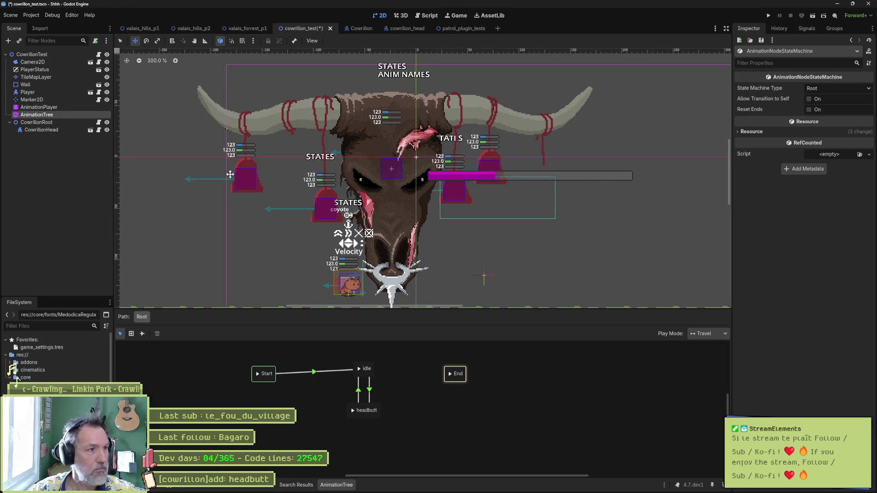
- Check the idle-to-headbutt expression 'headbutt == true', then go back to Gemini
{"action": "left_click", "coordinate": [370, 392]}
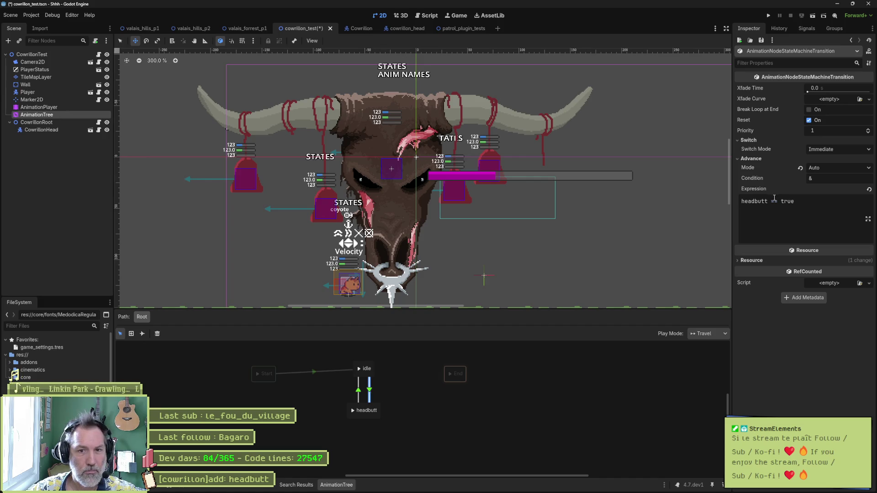
{"action": "left_click_drag", "start_coordinate": [770, 201], "coordinate": [817, 206]}
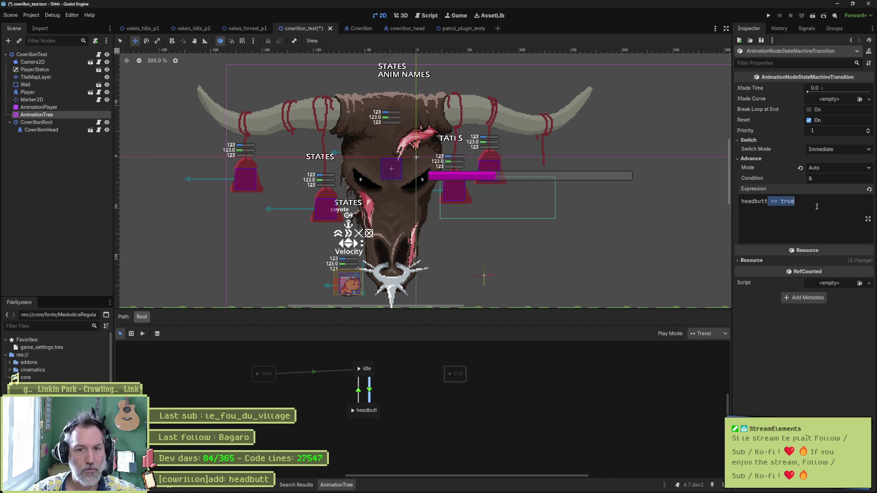
{"action": "left_click", "coordinate": [552, 420]}
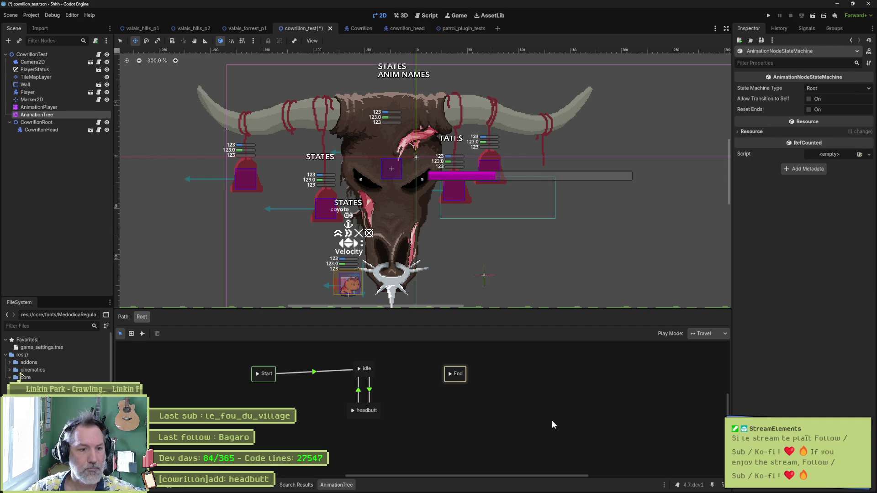
{"action": "key", "text": "alt+Tab"}
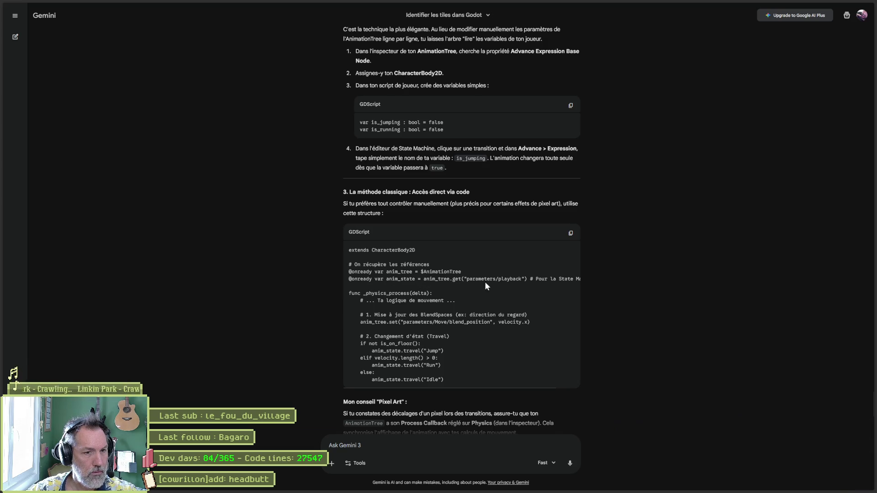
- Highlight the anim_state playback code in Gemini's example, read further, and return to Godot
{"action": "left_click_drag", "start_coordinate": [524, 280], "coordinate": [639, 283]}
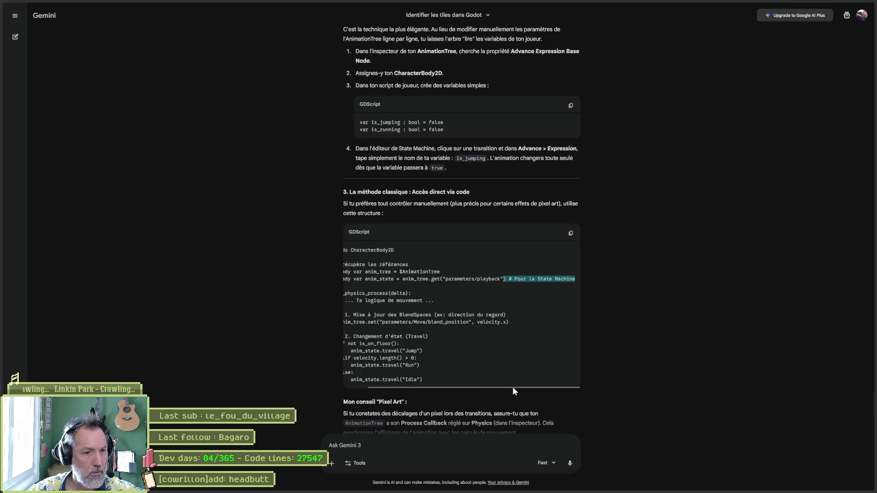
{"action": "left_click_drag", "start_coordinate": [512, 387], "coordinate": [482, 389]}
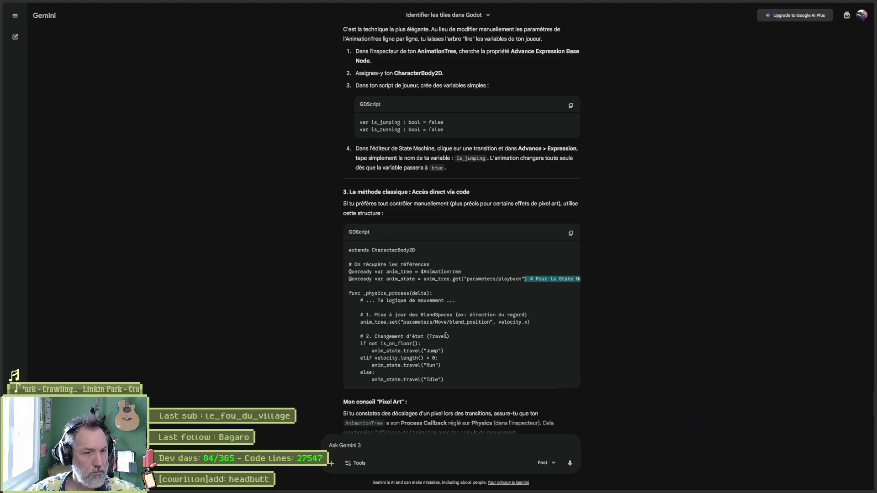
{"action": "scroll", "coordinate": [437, 351], "scroll_direction": "down", "scroll_amount": 1}
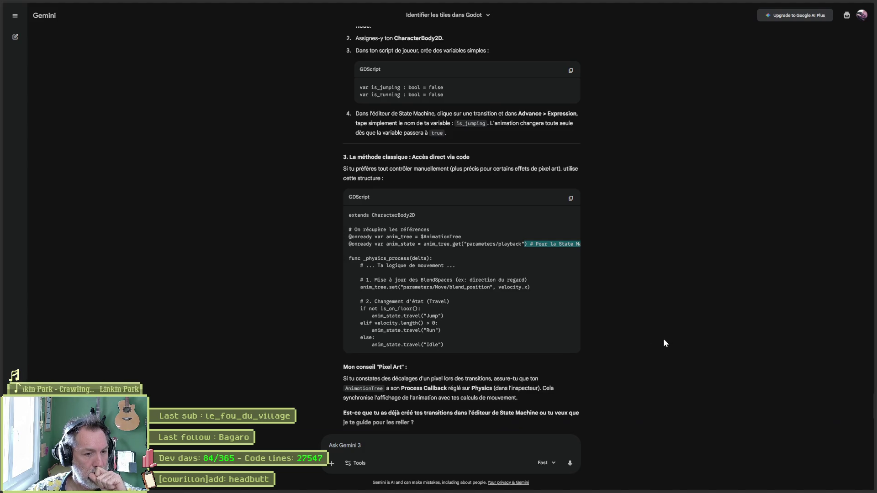
{"action": "key", "text": "alt+Tab"}
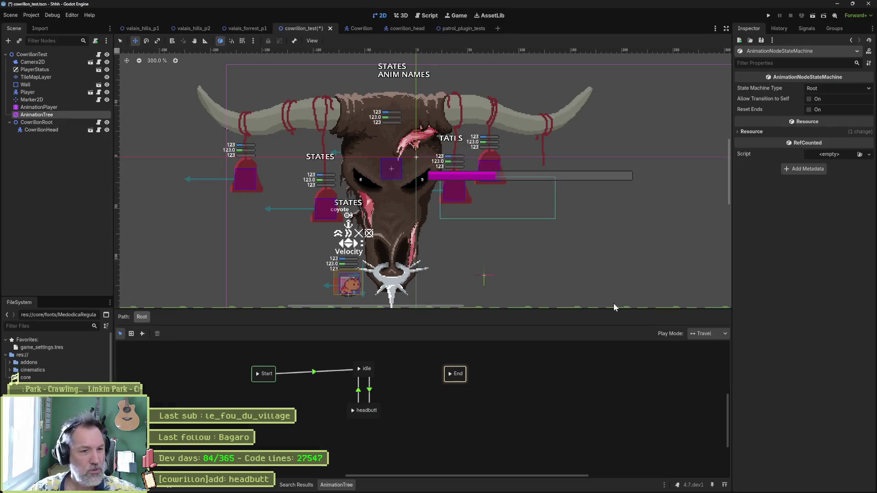
- Open cowrillon_root.gd and place the cursor at the end of the attack input line
{"action": "left_click", "coordinate": [428, 17]}
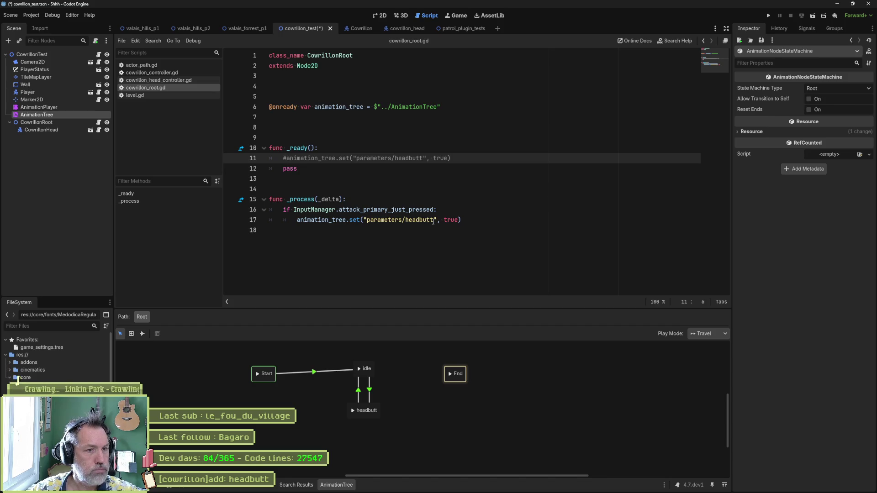
{"action": "key", "text": "alt+Tab"}
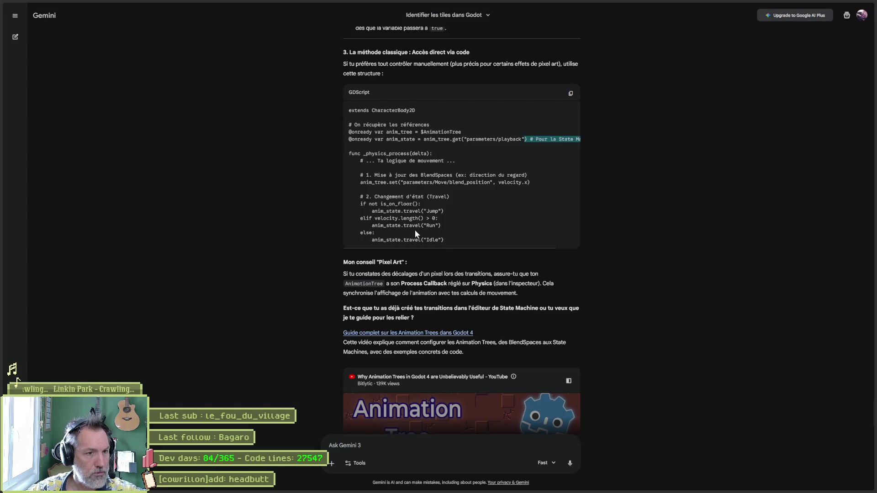
{"action": "key", "text": "alt+Tab"}
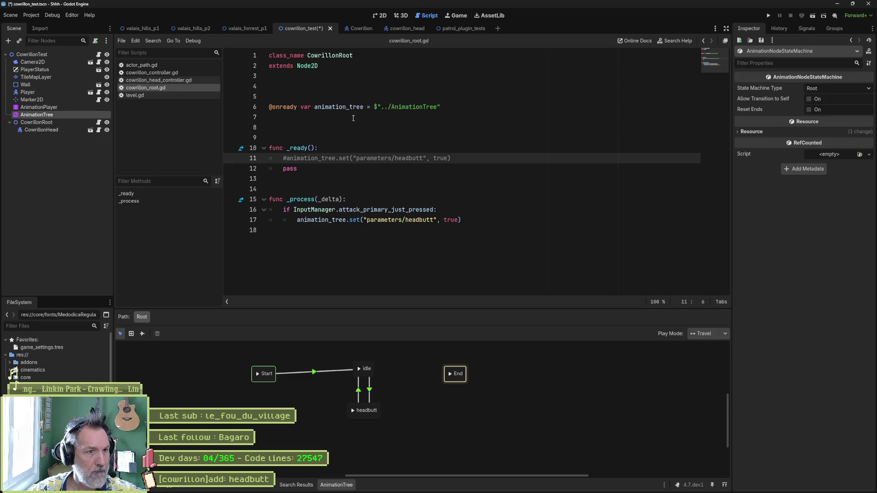
{"action": "left_click", "coordinate": [352, 108]}
{"action": "left_click", "coordinate": [458, 212]}
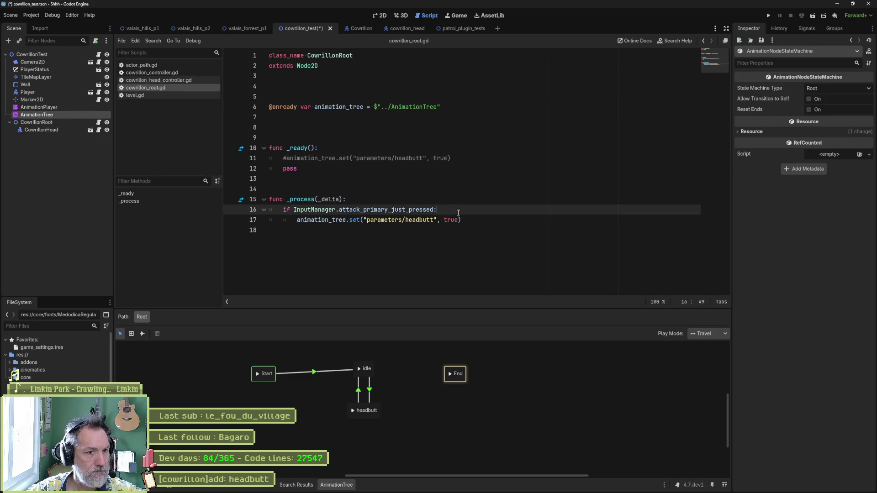
- Start a new line 17 with 'animation_tree.' and trim the partial member name
{"action": "key", "text": "Return"}
{"action": "type", "text": "animation_tree.tr"}
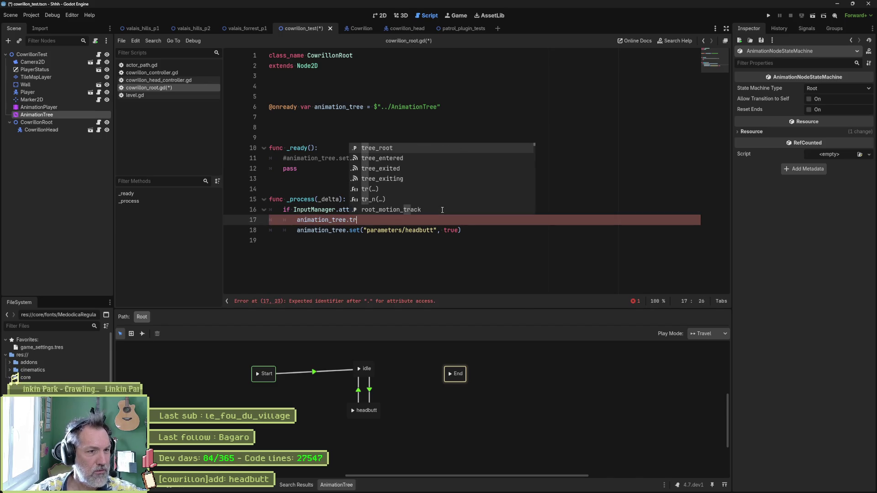
{"action": "type", "text": "a"}
{"action": "key", "text": "BackSpace"}
{"action": "key", "text": "BackSpace"}
{"action": "key", "text": "BackSpace"}
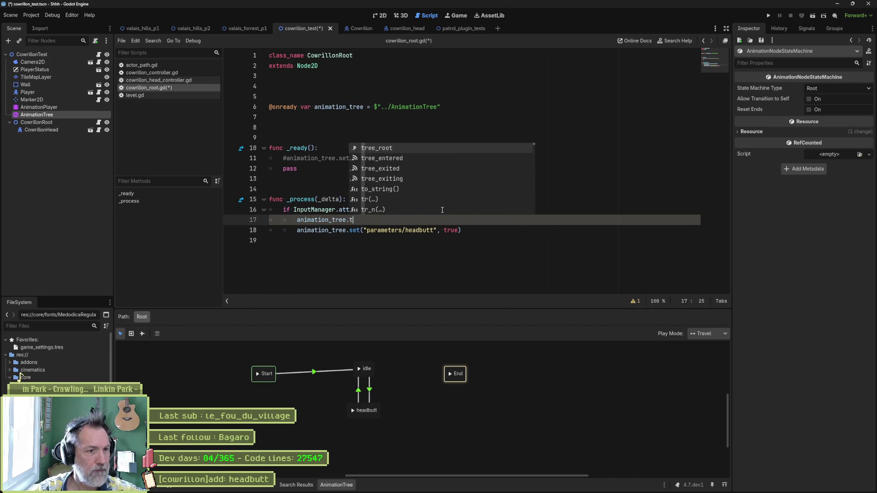
{"action": "type", "text": "ex"}
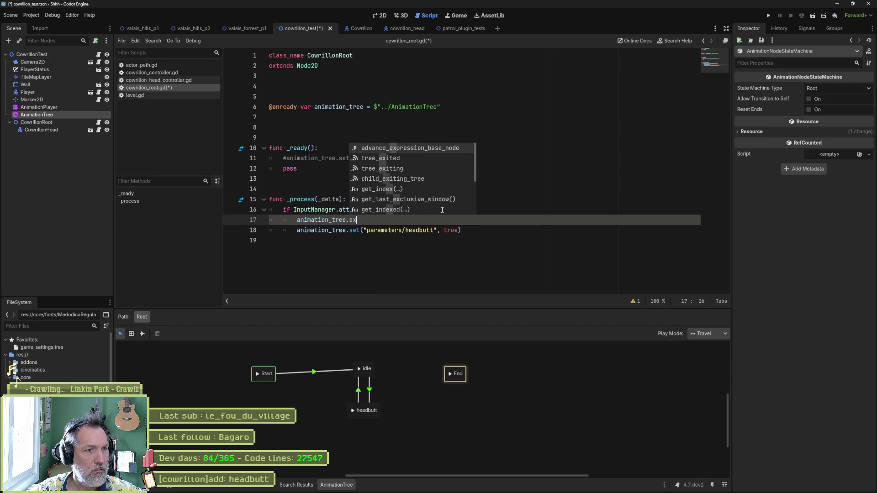
{"action": "key", "text": "BackSpace"}
{"action": "key", "text": "BackSpace"}
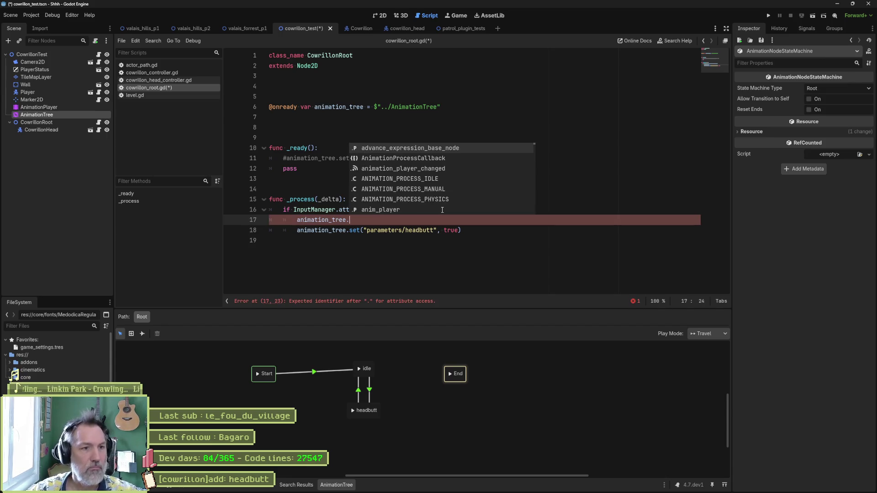
- Browse animation_tree's member suggestions, then erase the unfinished line
{"action": "key", "text": "Down"}
{"action": "key", "text": "Down"}
{"action": "key", "text": "Down"}
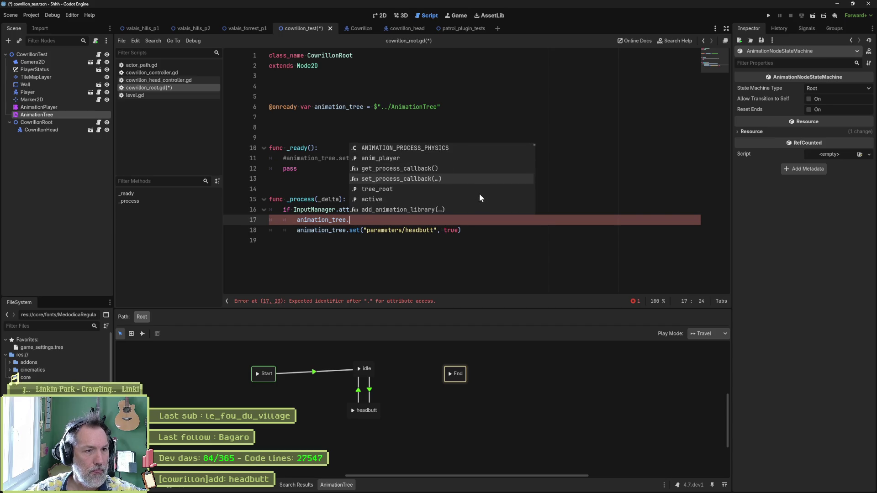
{"action": "key", "text": "Down"}
{"action": "key", "text": "Down"}
{"action": "key", "text": "Down"}
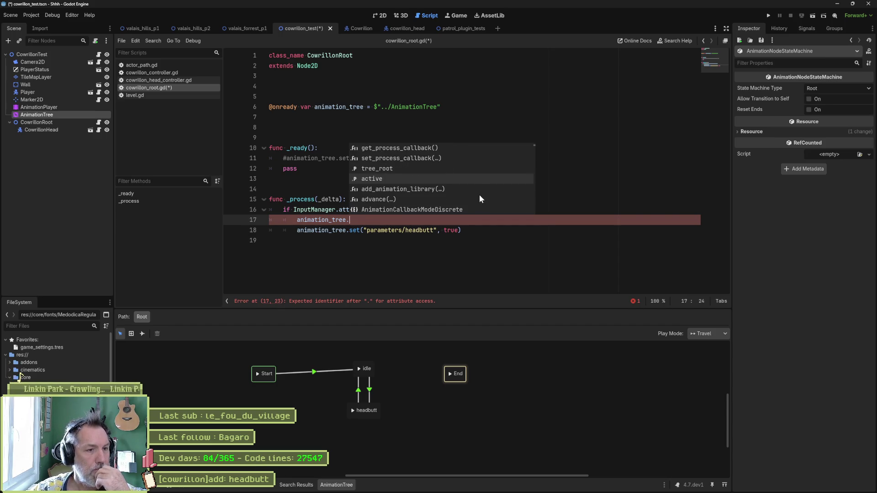
{"action": "key", "text": "Down"}
{"action": "key", "text": "Down"}
{"action": "key", "text": "Down"}
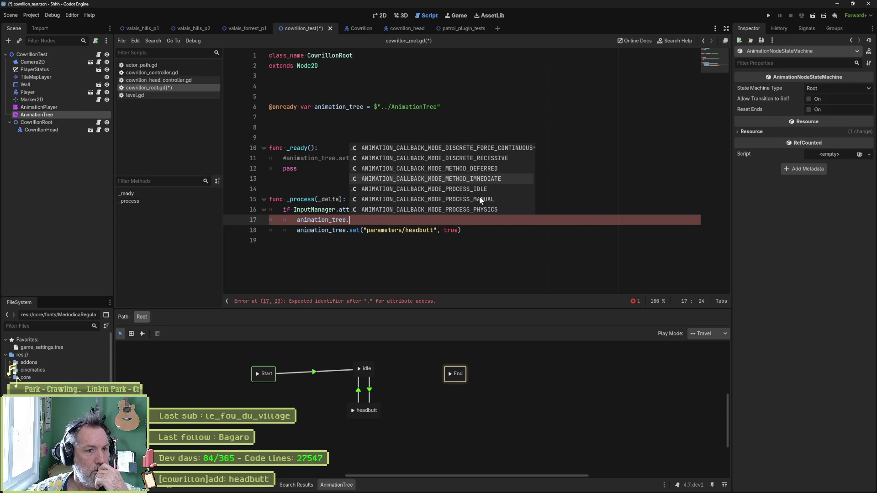
{"action": "key", "text": "Down"}
{"action": "key", "text": "Down"}
{"action": "key", "text": "Down"}
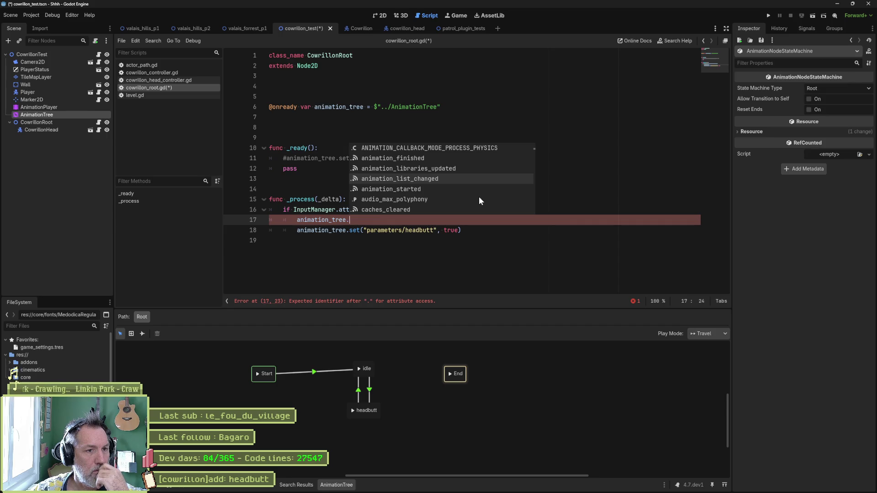
{"action": "key", "text": "Down"}
{"action": "key", "text": "Down"}
{"action": "key", "text": "Down"}
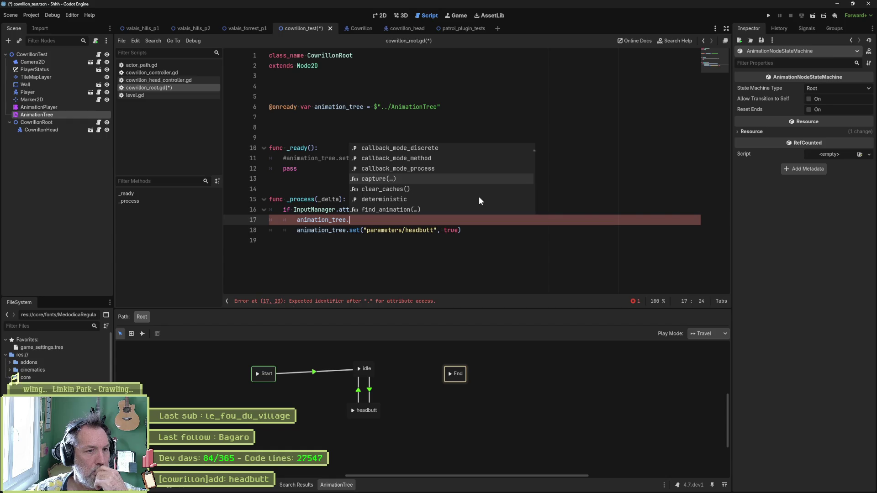
{"action": "key", "text": "Down"}
{"action": "key", "text": "Down"}
{"action": "key", "text": "Down"}
{"action": "key", "text": "Down"}
{"action": "key", "text": "Down"}
{"action": "key", "text": "Down"}
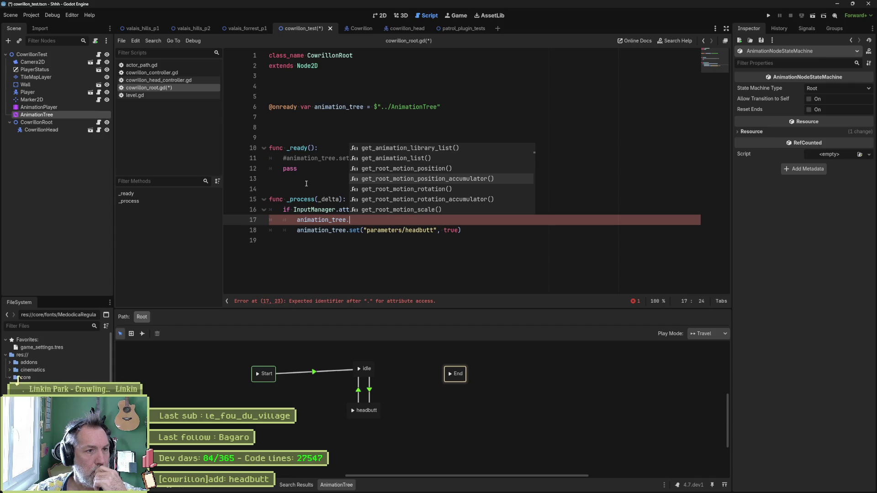
{"action": "key", "text": "Escape"}
{"action": "type", "text": "machi"}
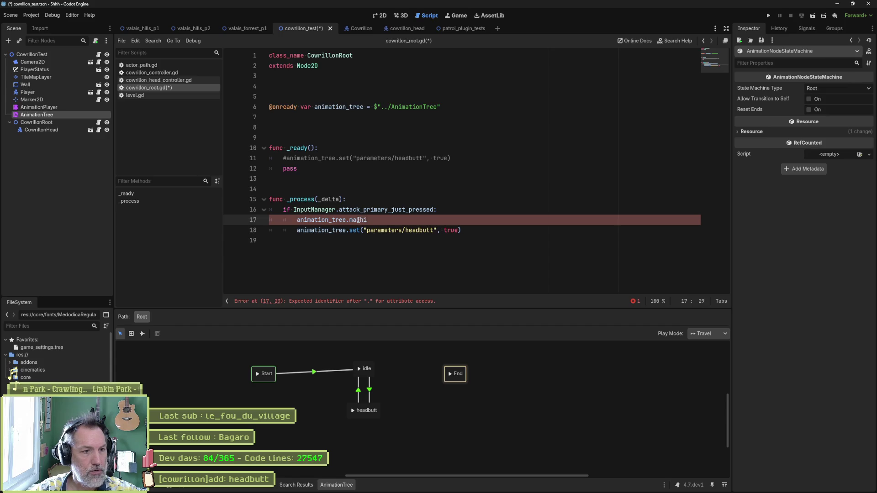
{"action": "key", "text": "ctrl+space"}
{"action": "key", "text": "ctrl+BackSpace"}
{"action": "key", "text": "ctrl+BackSpace"}
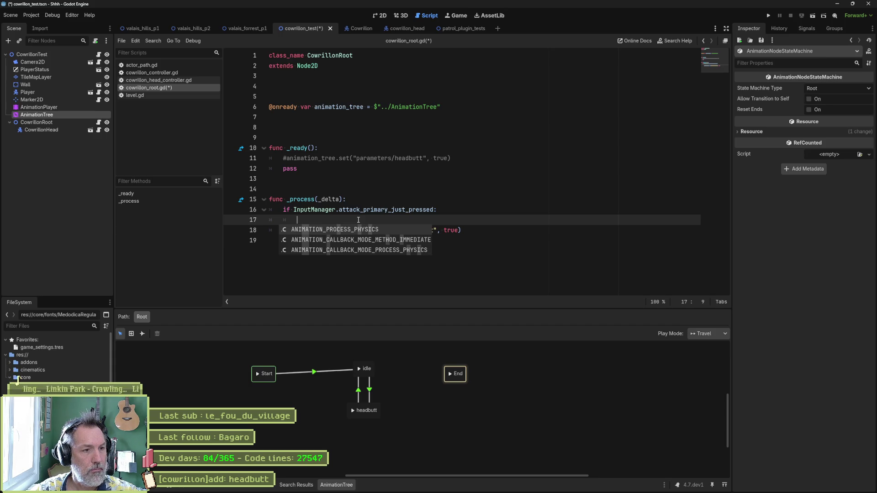
- Make line 17 set animation_tree.advance_expression_base_node.headbutt = true, comment out the set() line, and run the test scene
{"action": "type", "text": "animation_tree"}
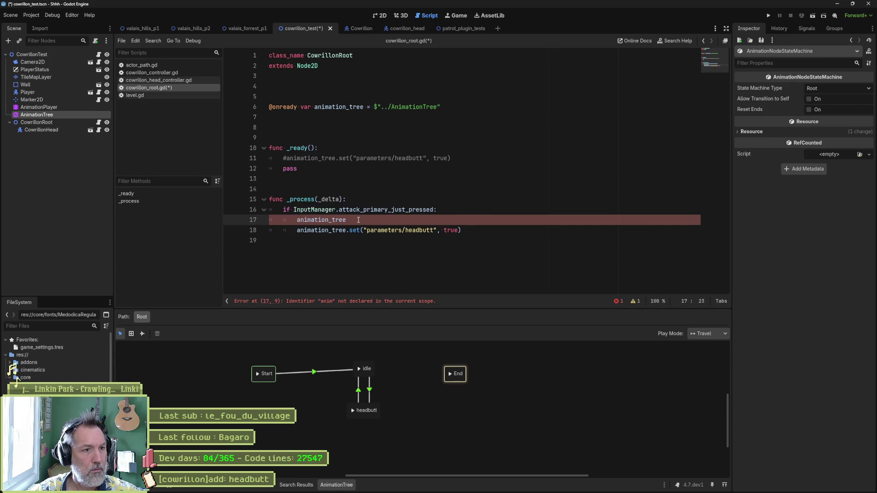
{"action": "type", "text": "."}
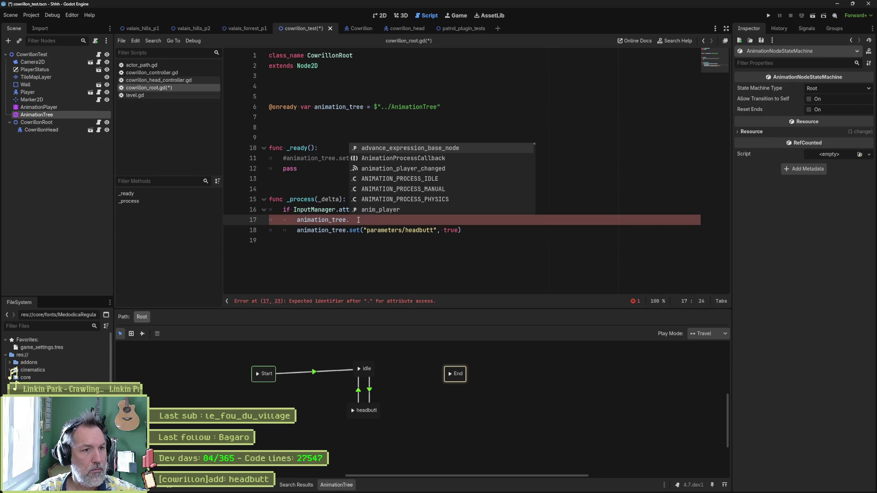
{"action": "key", "text": "Return"}
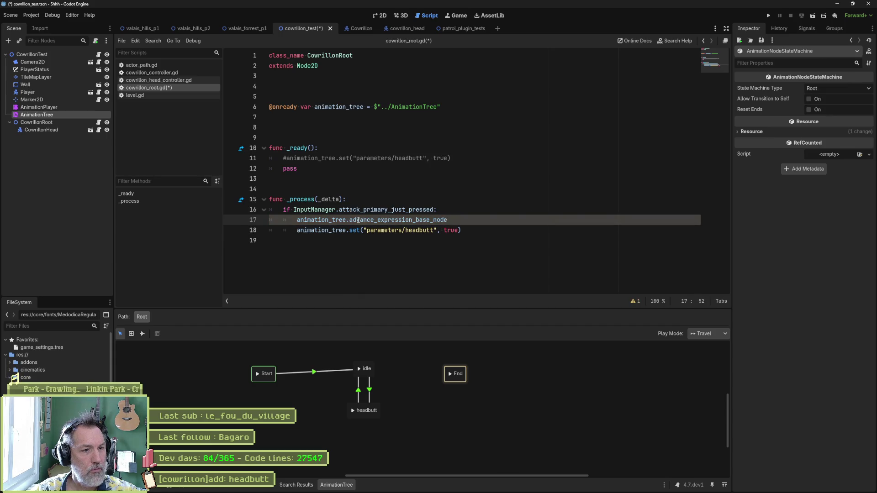
{"action": "type", "text": ".headbutt = true"}
{"action": "key", "text": "Down"}
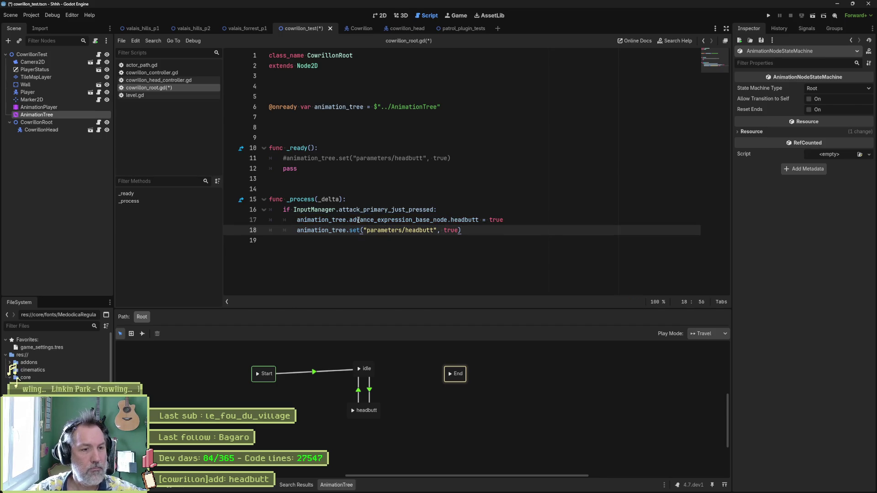
{"action": "type", "text": "#"}
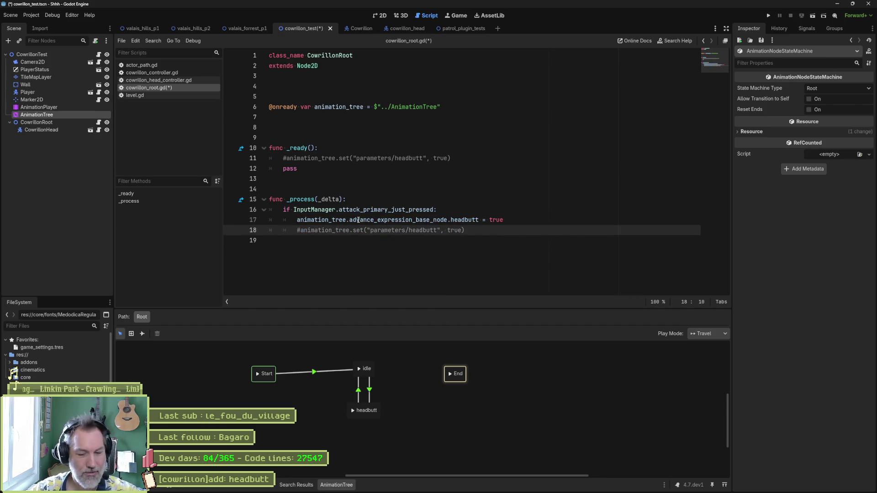
{"action": "key", "text": "F6"}
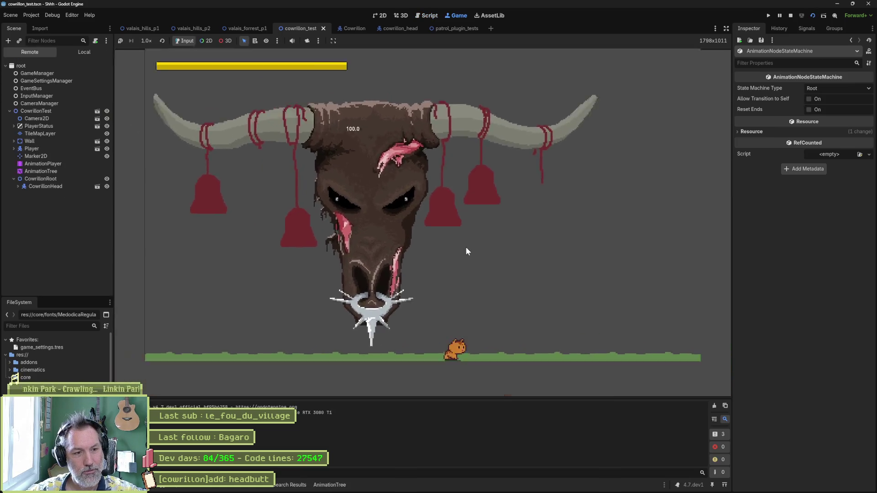
- Trigger the boss attack, stop the run after the invalid-assignment error, and open the advance_expression_base_node documentation
{"action": "left_click", "coordinate": [466, 251]}
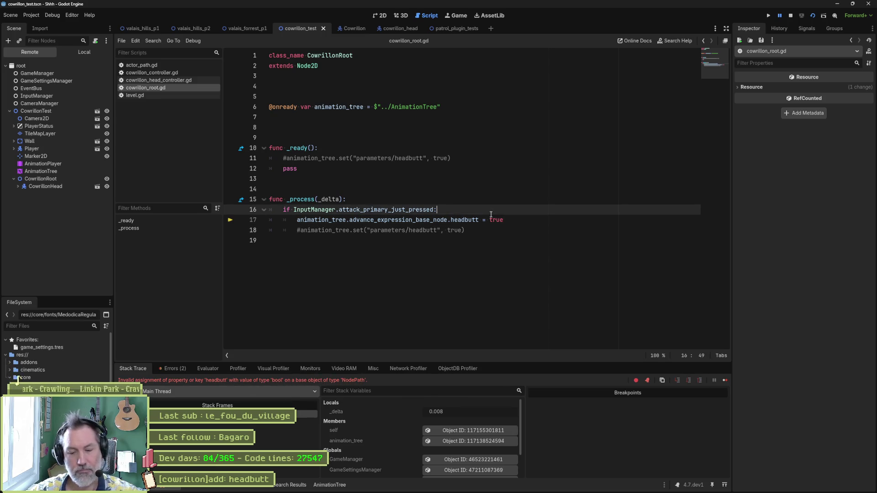
{"action": "key", "text": "F8"}
{"action": "left_click", "coordinate": [421, 230]}
{"action": "left_click", "coordinate": [421, 223], "text": "ctrl"}
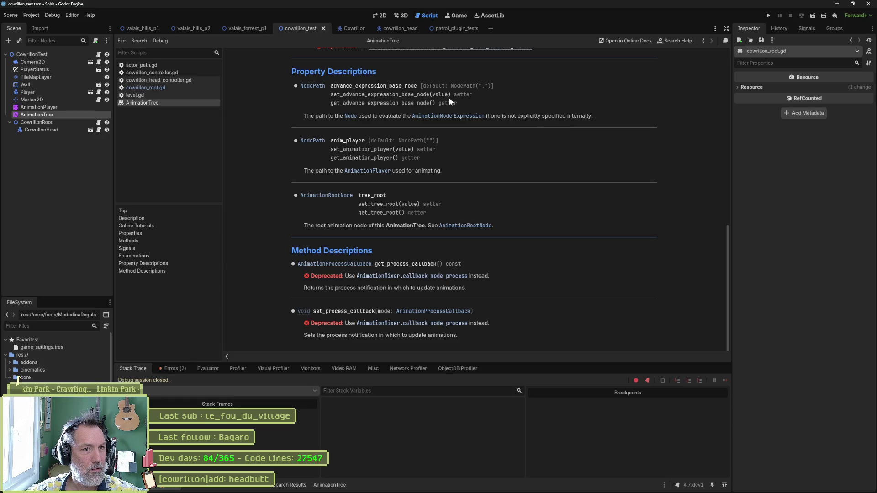
- Return to cowrillon_root.gd in the Godot editor and show the Errors tab from the run
{"action": "key", "text": "alt+Tab"}
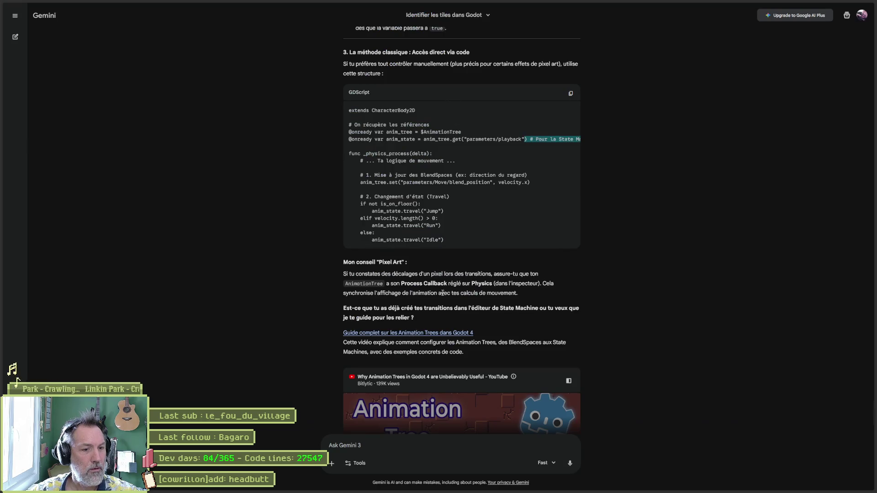
{"action": "left_click", "coordinate": [839, 7]}
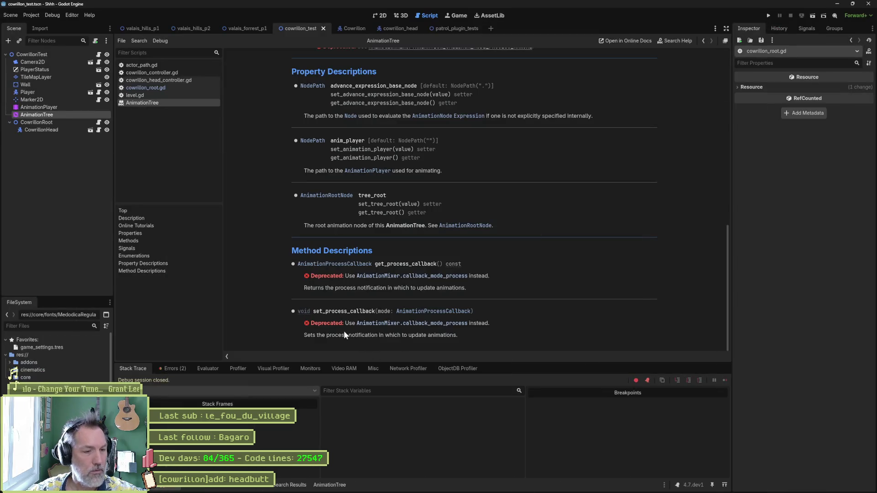
{"action": "key", "text": "alt+Left"}
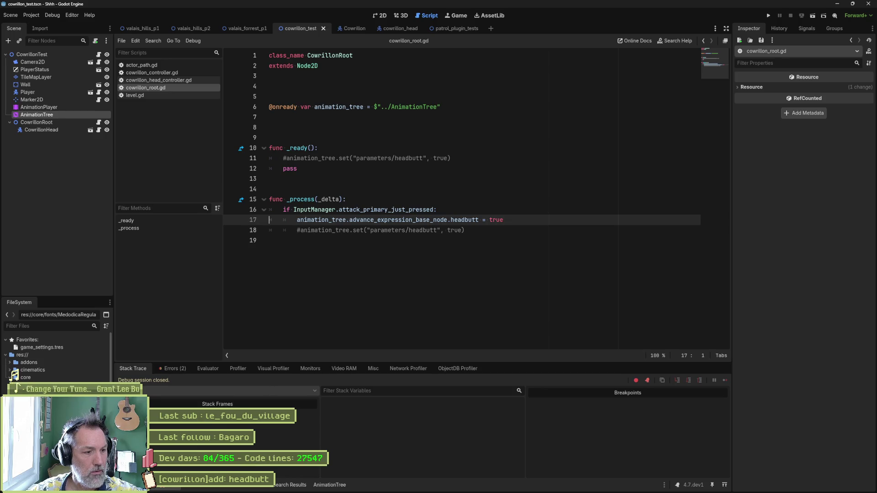
{"action": "left_click", "coordinate": [172, 369]}
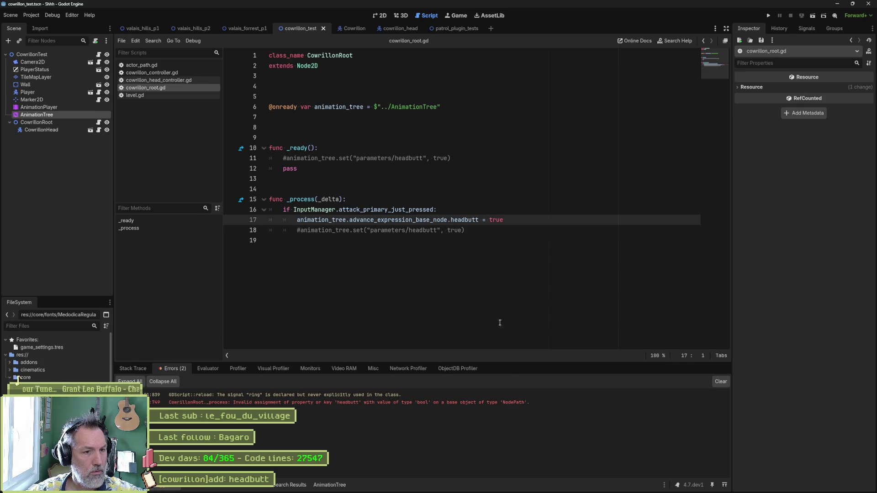
- Remove '.headbutt = true' from line 17
{"action": "left_click", "coordinate": [478, 219]}
{"action": "key", "text": "Delete"}
{"action": "key", "text": "Delete"}
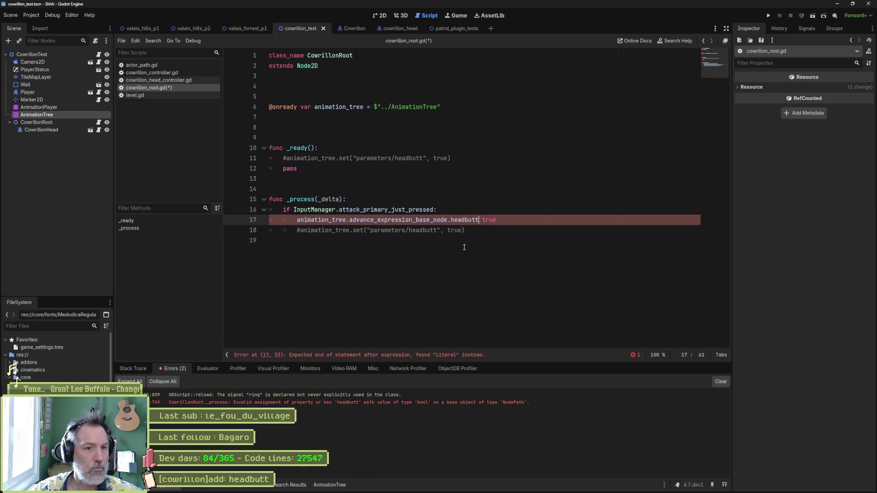
{"action": "key", "text": "Delete"}
{"action": "key", "text": "Delete"}
{"action": "key", "text": "Delete"}
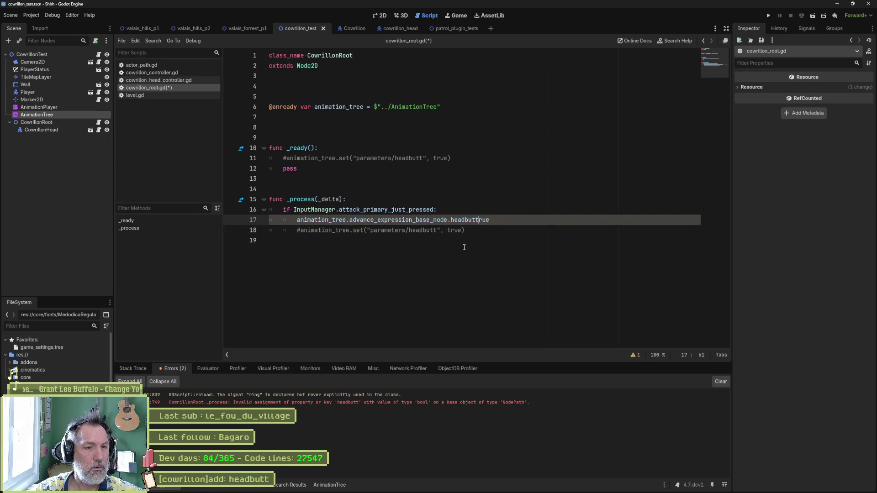
{"action": "key", "text": "BackSpace"}
{"action": "key", "text": "BackSpace"}
{"action": "key", "text": "BackSpace"}
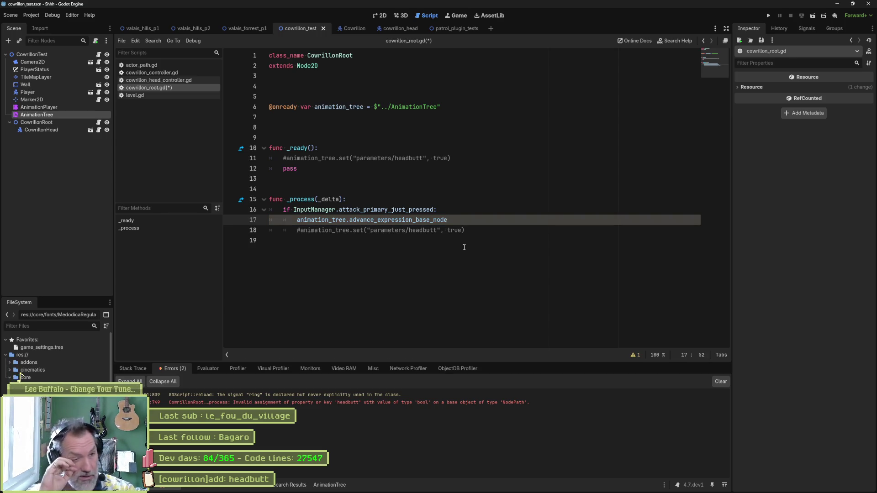
- Delete the _ready function and the advance_expression_base_node line, and uncomment the headbutt set() call
{"action": "left_click", "coordinate": [333, 148]}
{"action": "key", "text": "ctrl+x"}
{"action": "key", "text": "ctrl+x"}
{"action": "key", "text": "ctrl+x"}
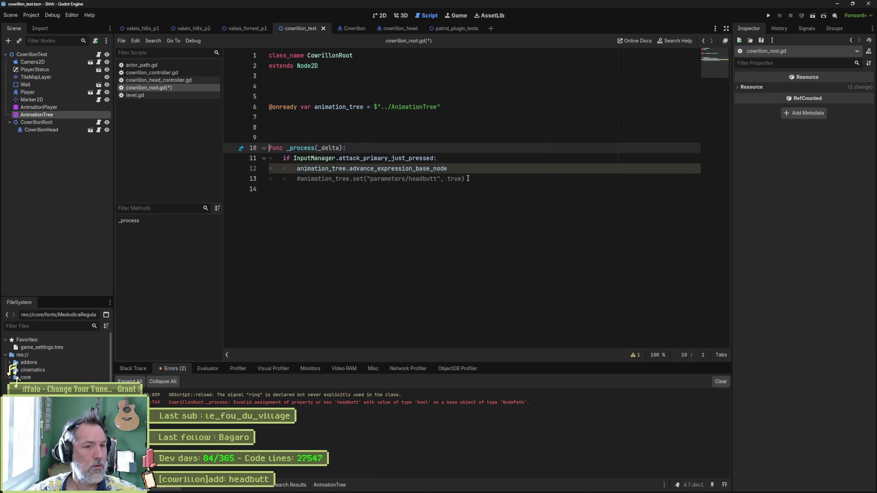
{"action": "left_click", "coordinate": [462, 168]}
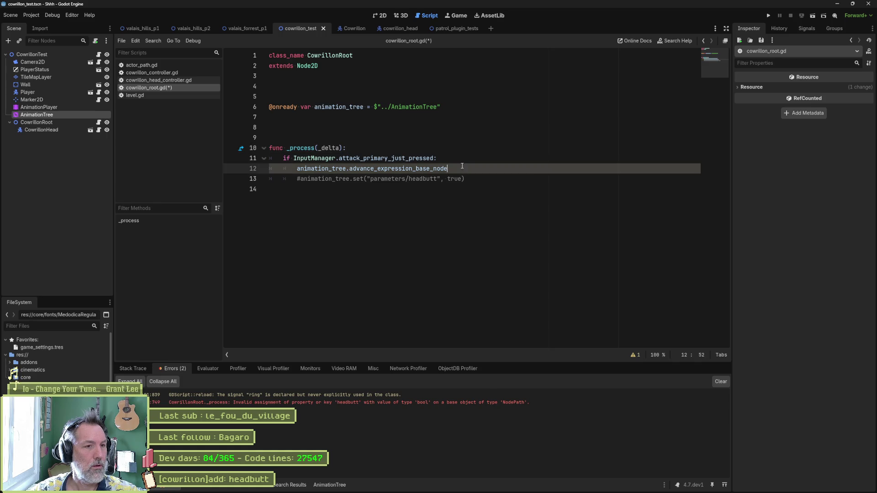
{"action": "key", "text": "ctrl+x"}
{"action": "key", "text": "ctrl+k"}
- Select the whole script for copying and bring up the Gemini chat
{"action": "key", "text": "ctrl+a"}
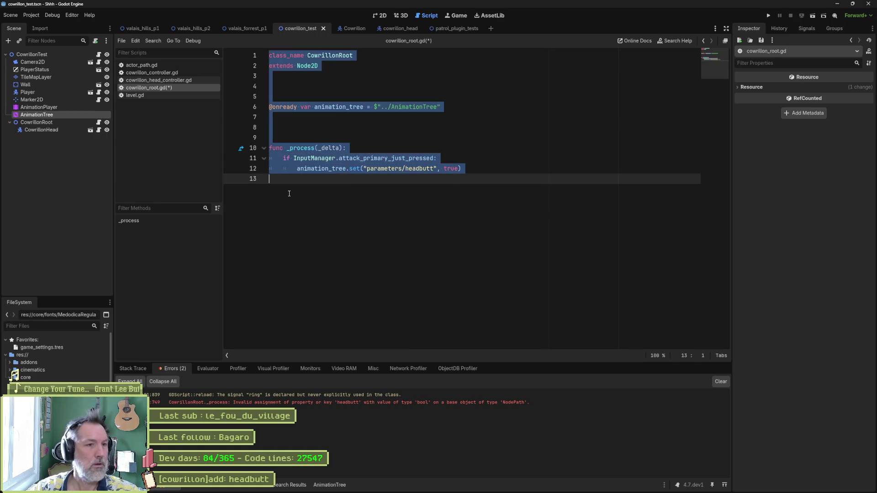
{"action": "mouse_move", "coordinate": [456, 491]}
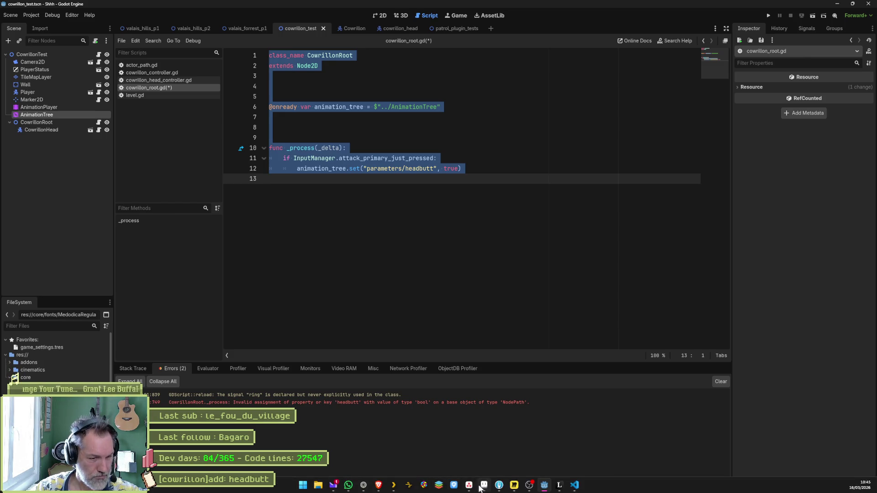
{"action": "left_click", "coordinate": [362, 486]}
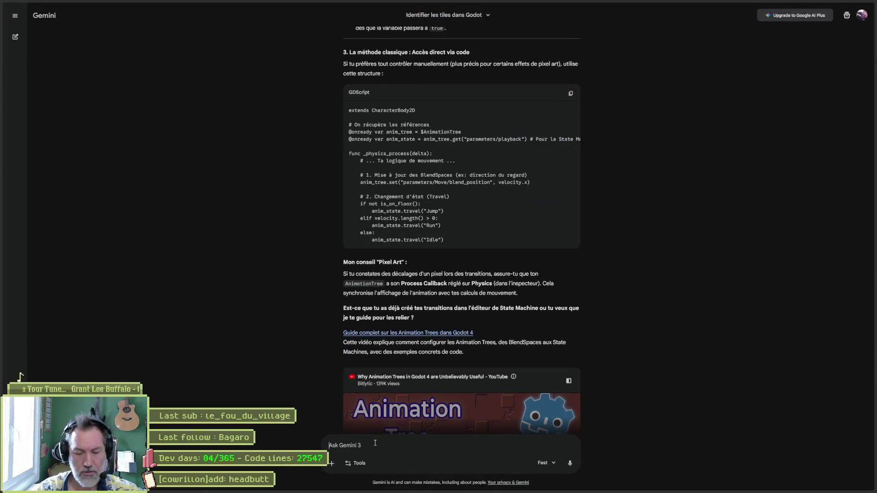
- Draft a Gemini message 'ca marche pas mon code' with the pasted _process script below it, and start adding more text
{"action": "left_click", "coordinate": [375, 443]}
{"action": "type", "text": "ca marche pa"}
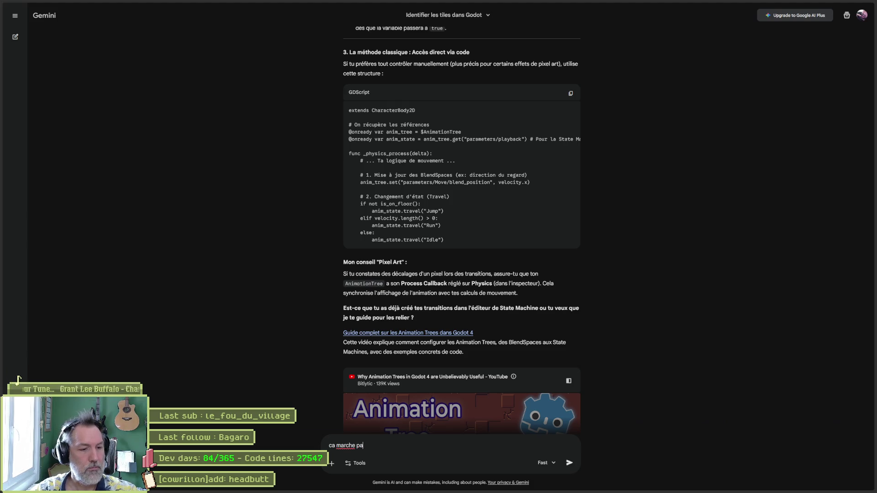
{"action": "type", "text": "s mon code"}
{"action": "key", "text": "shift+Return"}
{"action": "key", "text": "ctrl+v"}
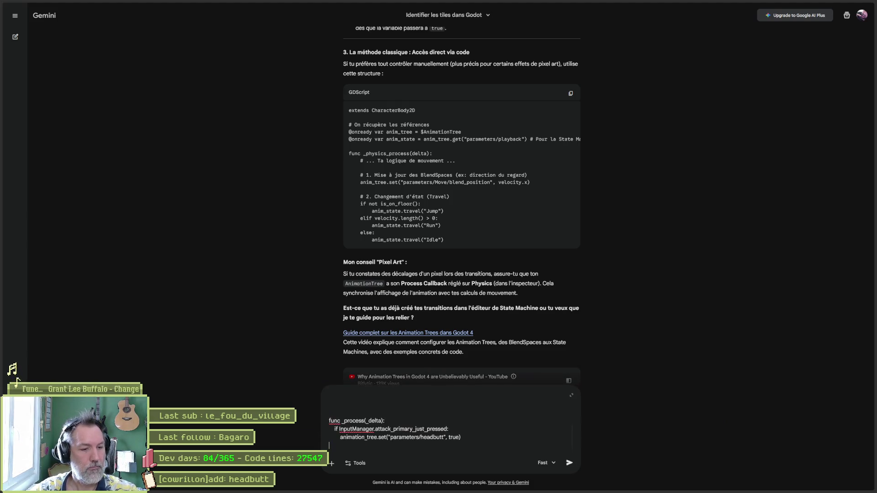
{"action": "type", "text": "-essaz"}
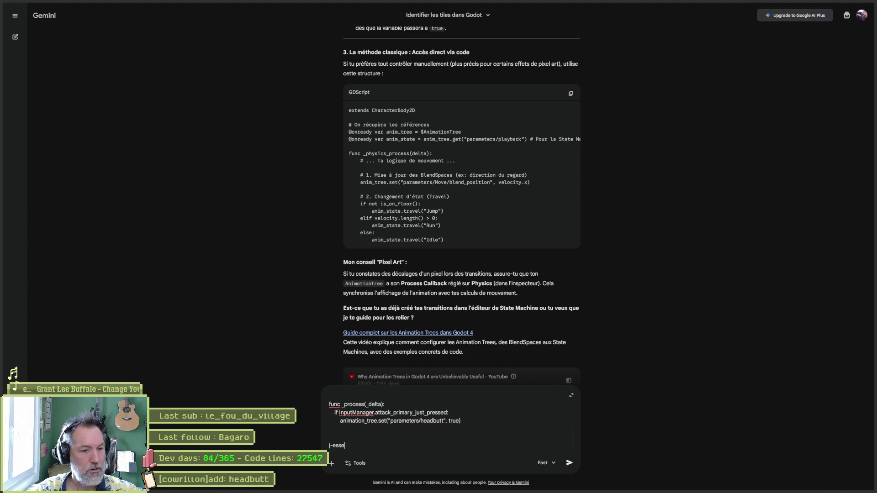